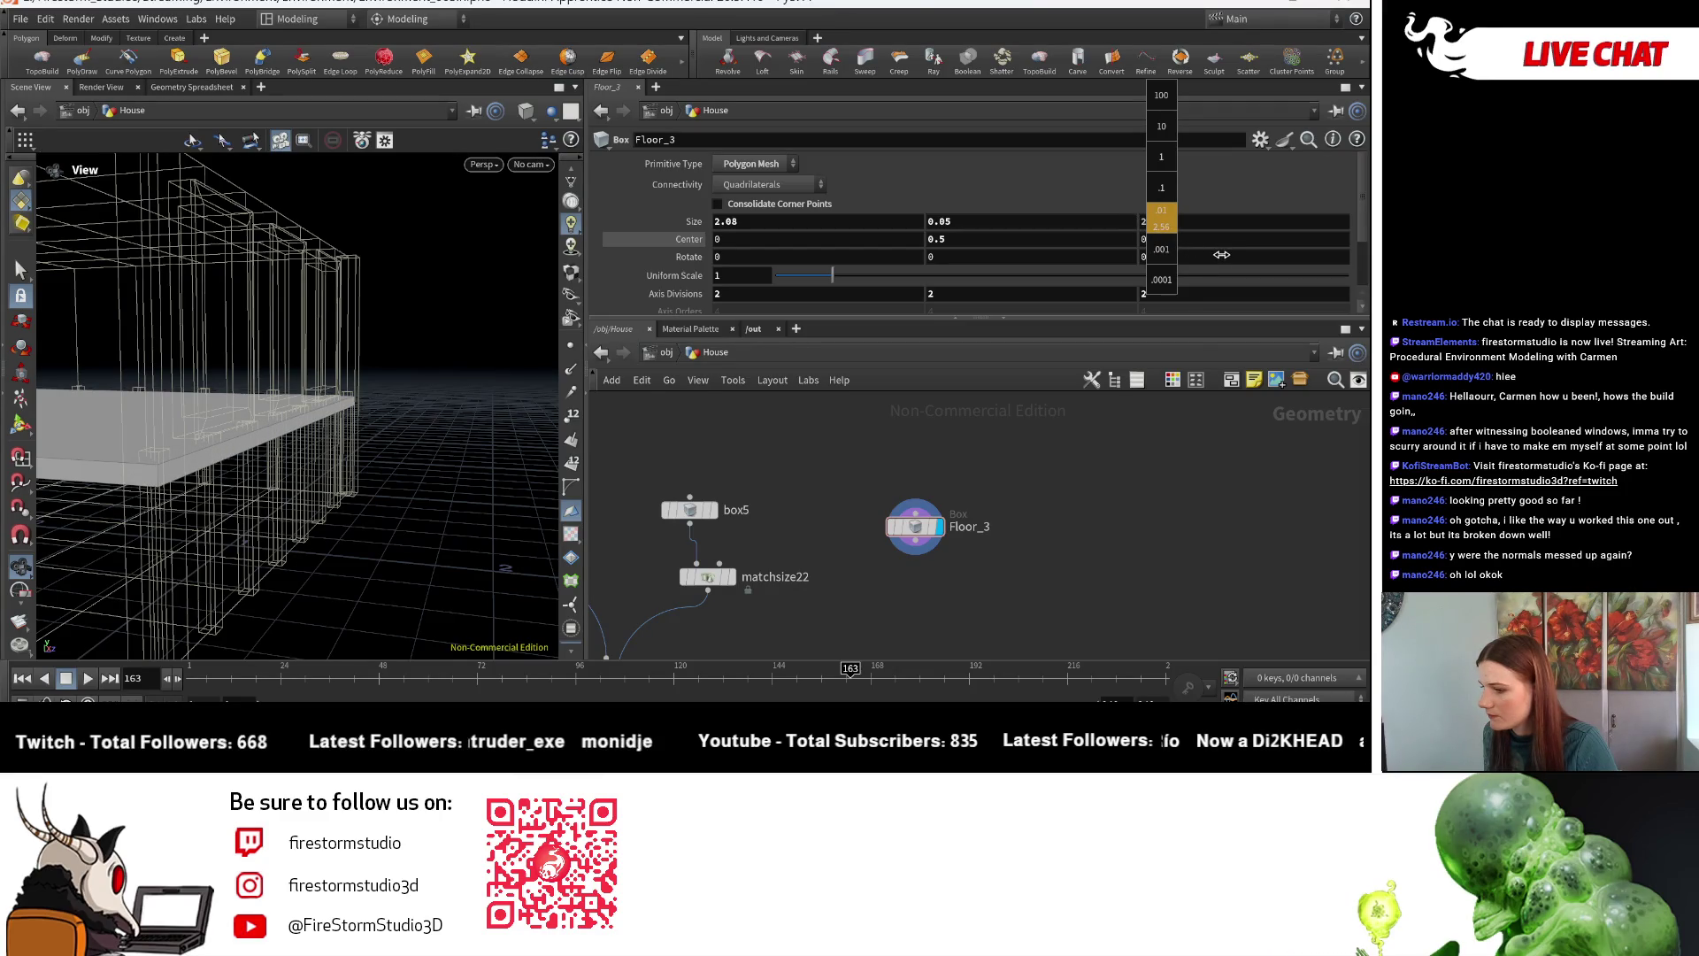
- Set the Floor_3 slab's Size Z to 2.58 with the value ladder
middle_click_drag(1221, 254, 1222, 254)
left_click_drag(292, 390, 315, 368)
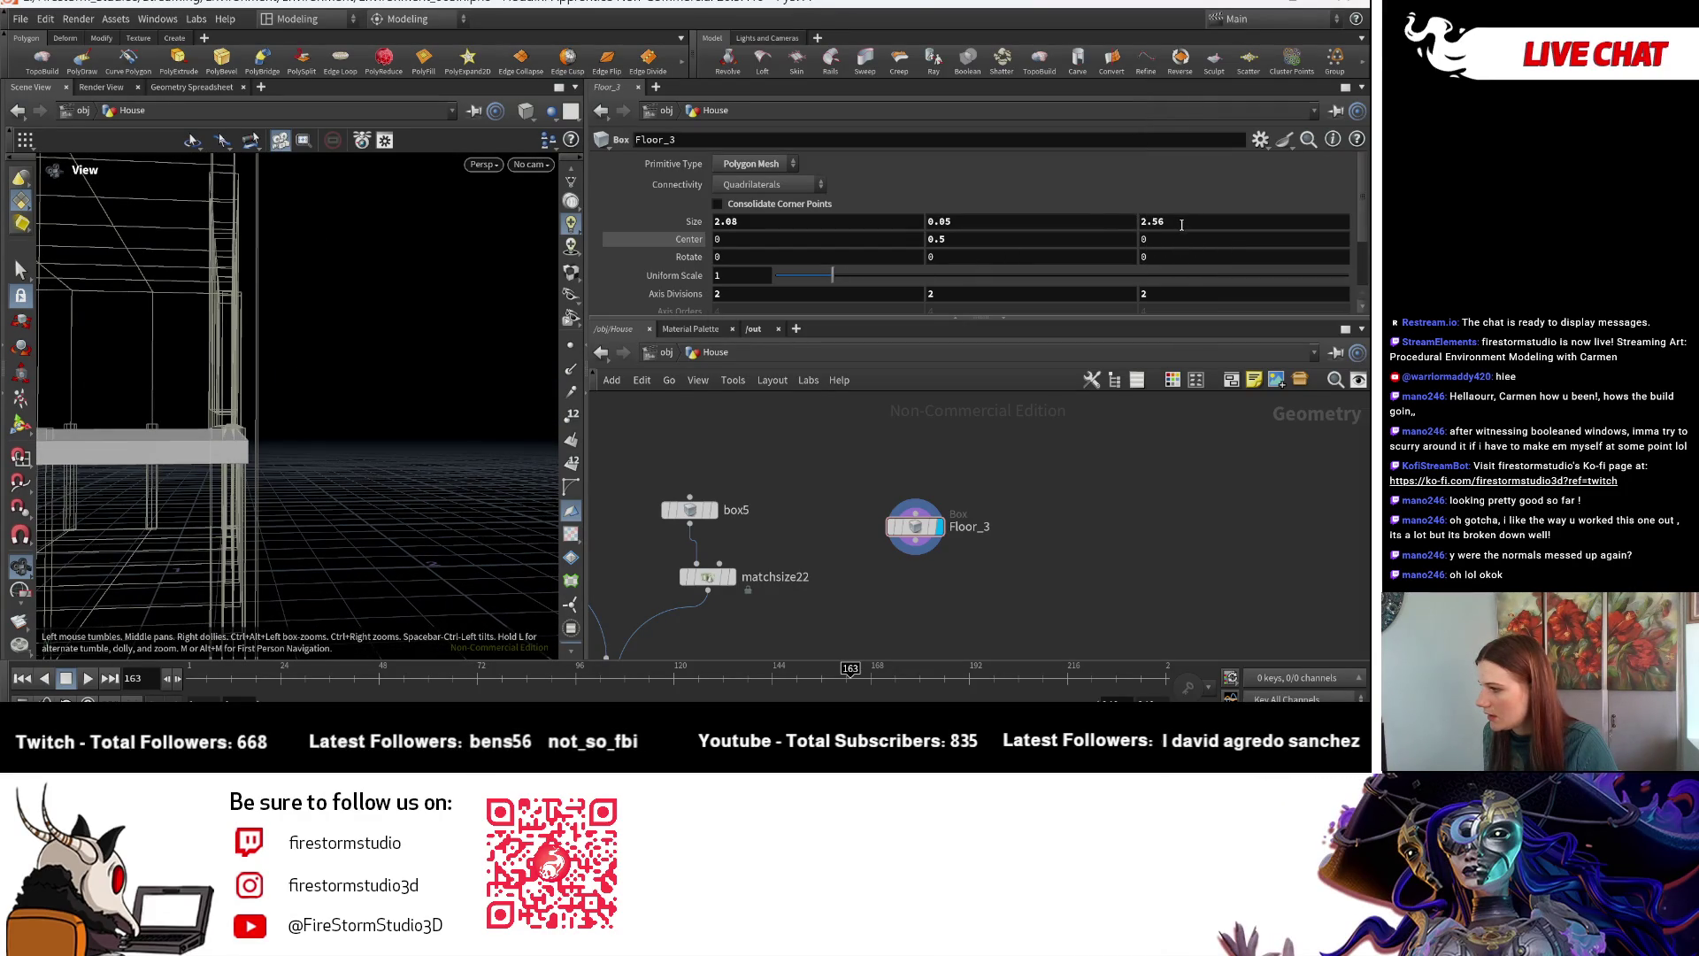
middle_click_drag(1181, 225, 1180, 222)
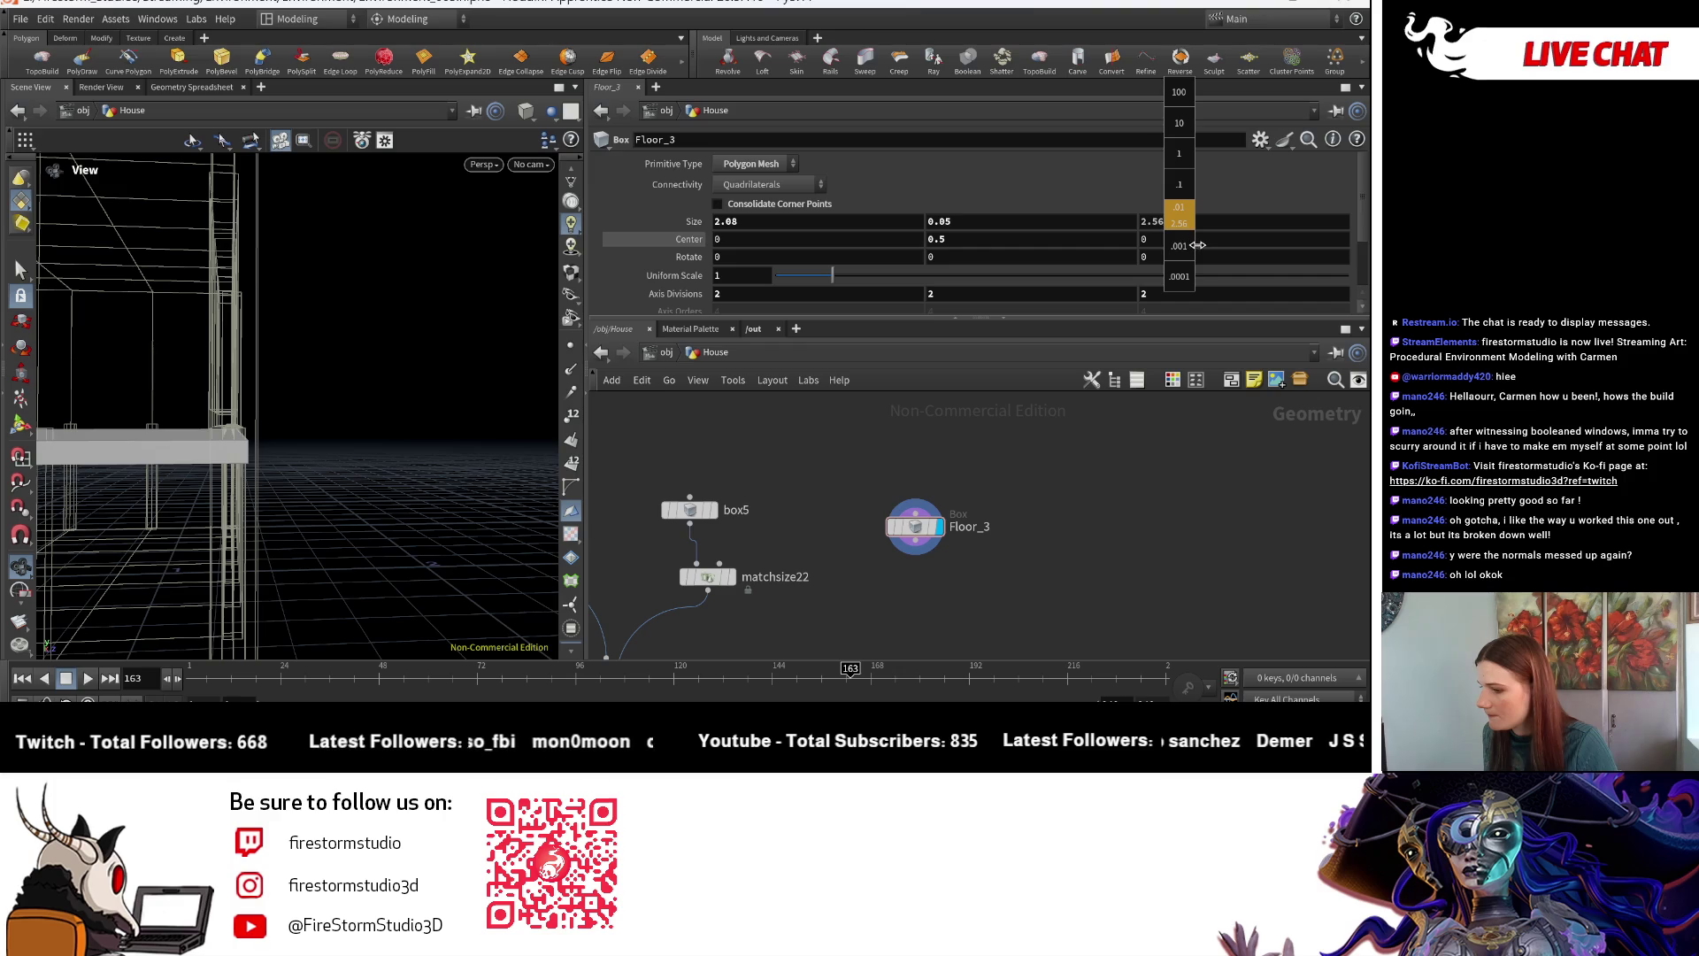
middle_click_drag(1210, 248, 1210, 248)
mouse_move(406, 330)
left_mouse_down()
mouse_move(284, 380)
mouse_move(662, 443)
left_mouse_up()
scroll(1032, 522, "down", 2)
scroll(1032, 522, "down", 3)
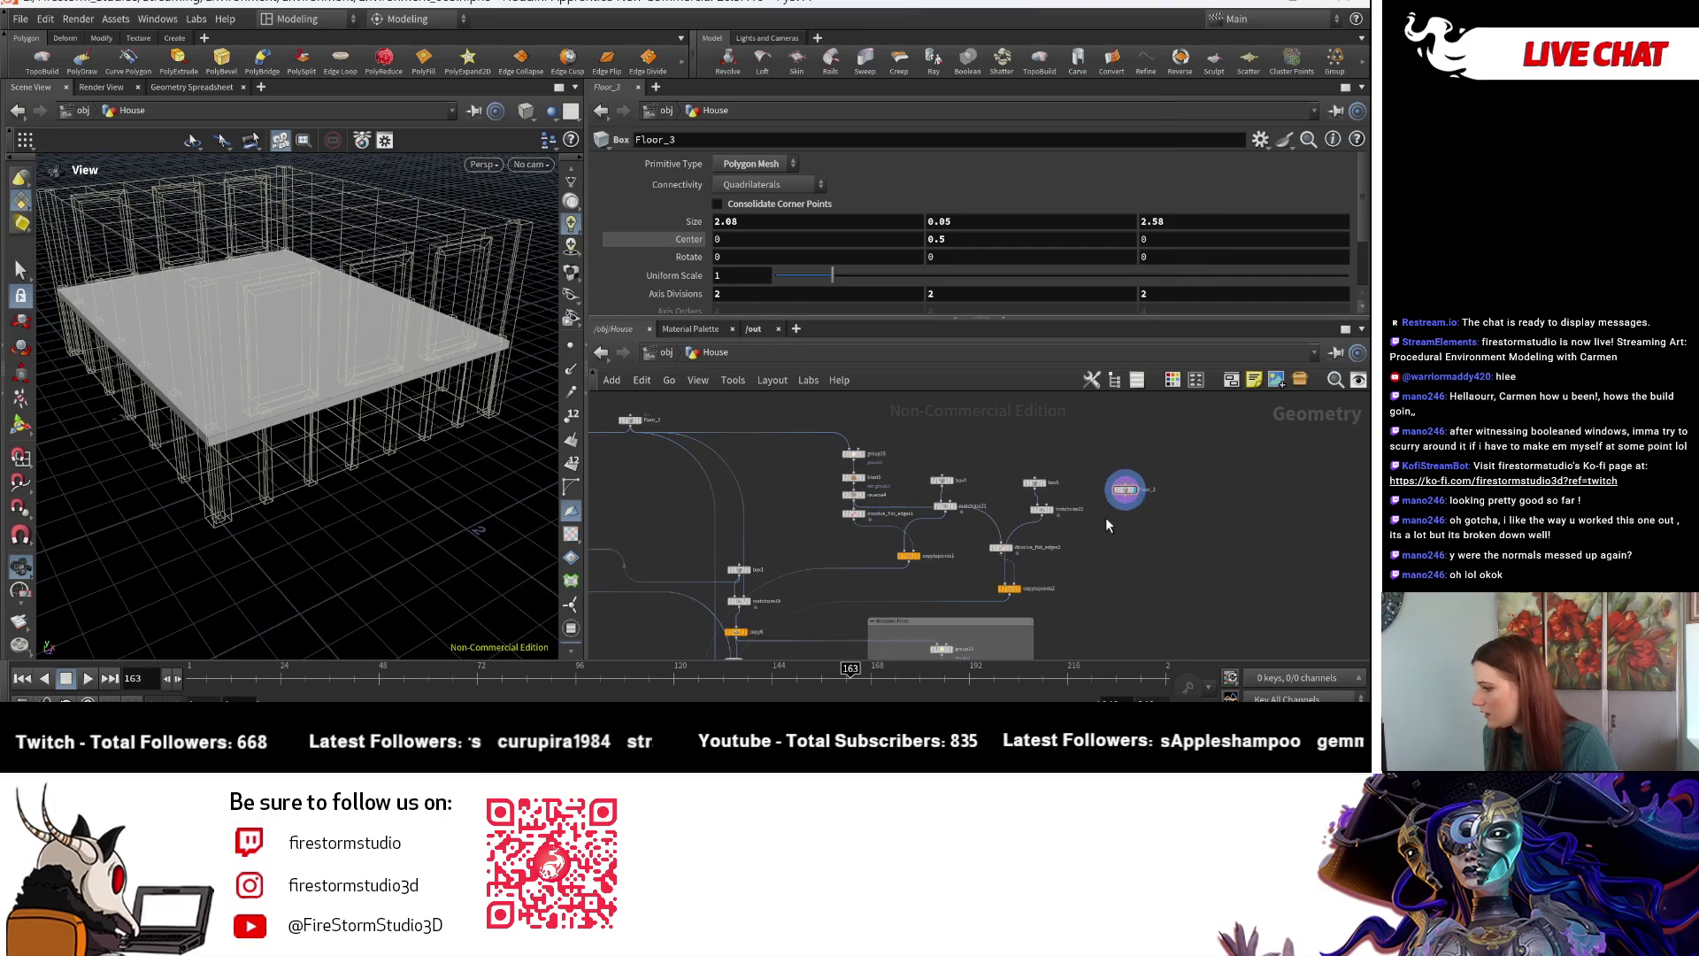
scroll(1145, 523, "up", 4)
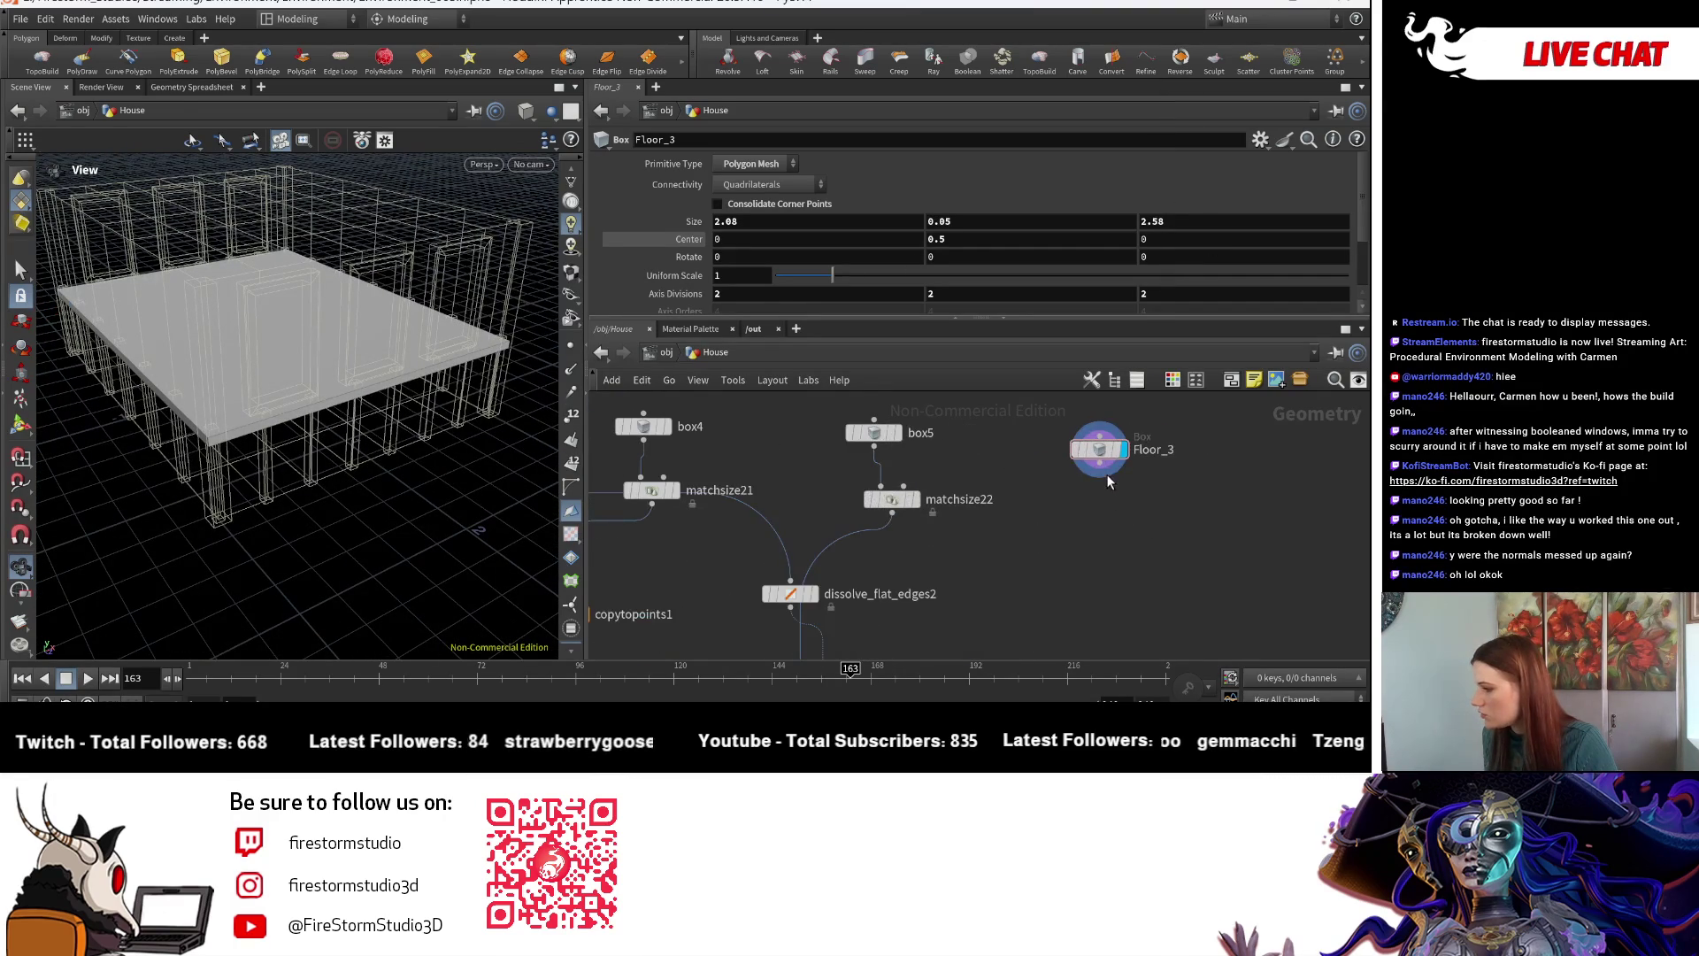
- Wire Floor_3 into merge10 and display merge10 to show the full house
left_click(1099, 478)
scroll(1094, 492, "down", 3)
scroll(852, 437, "up", 3)
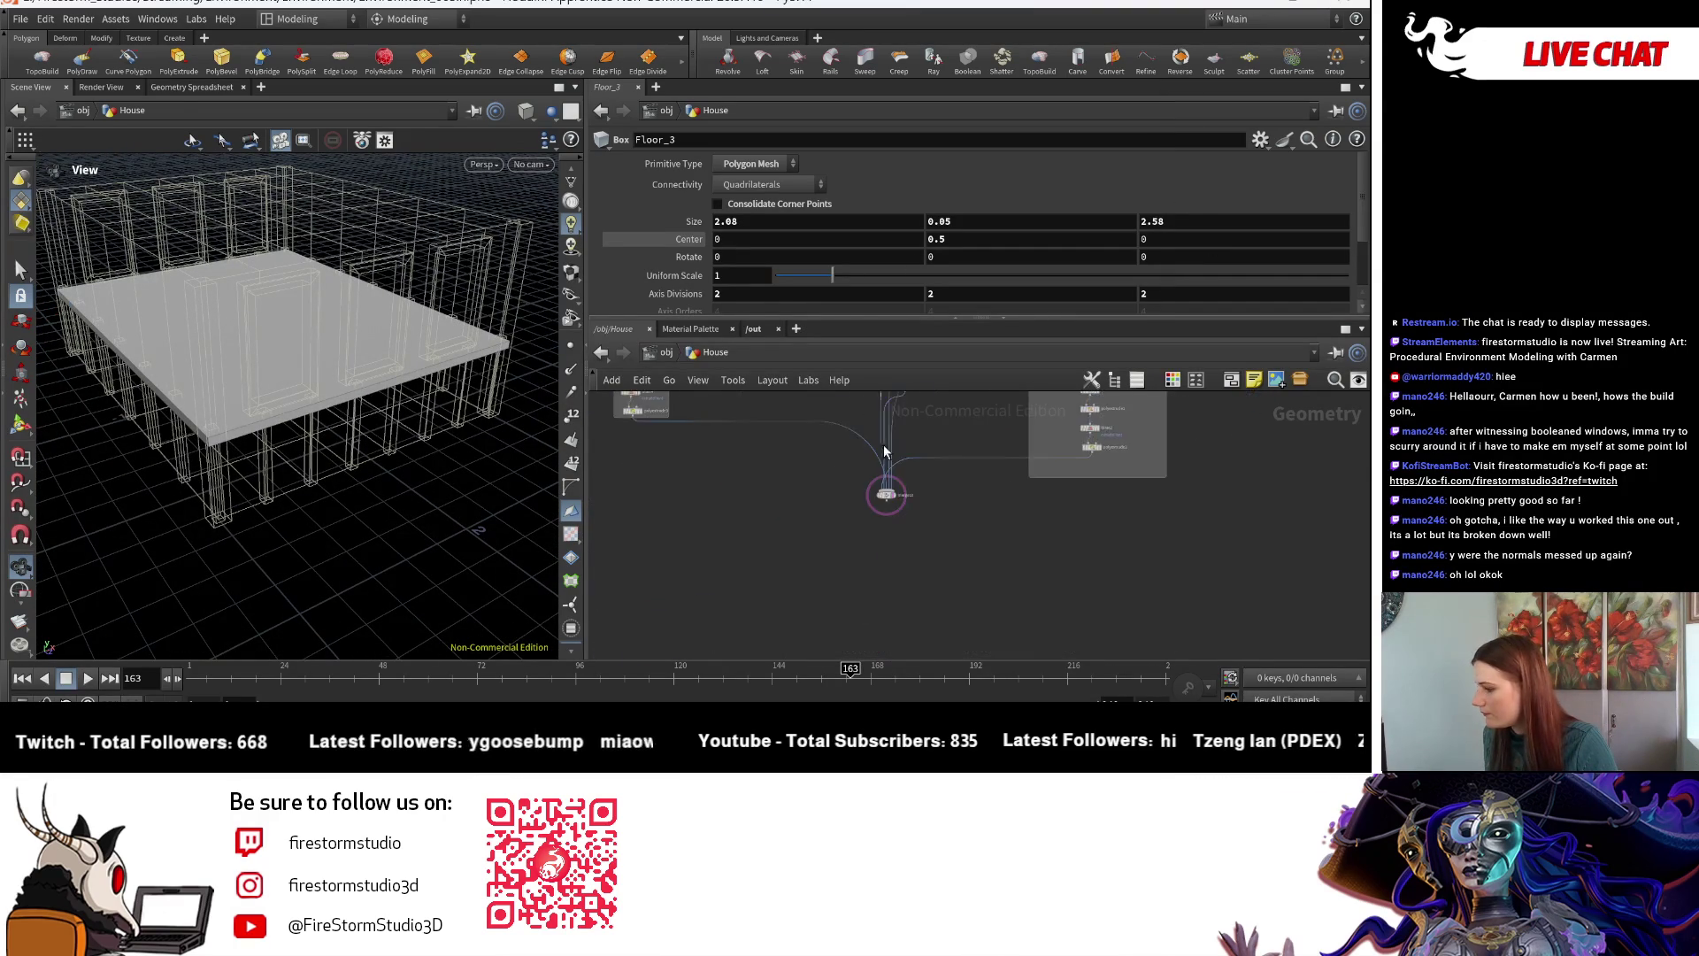
left_click(793, 518)
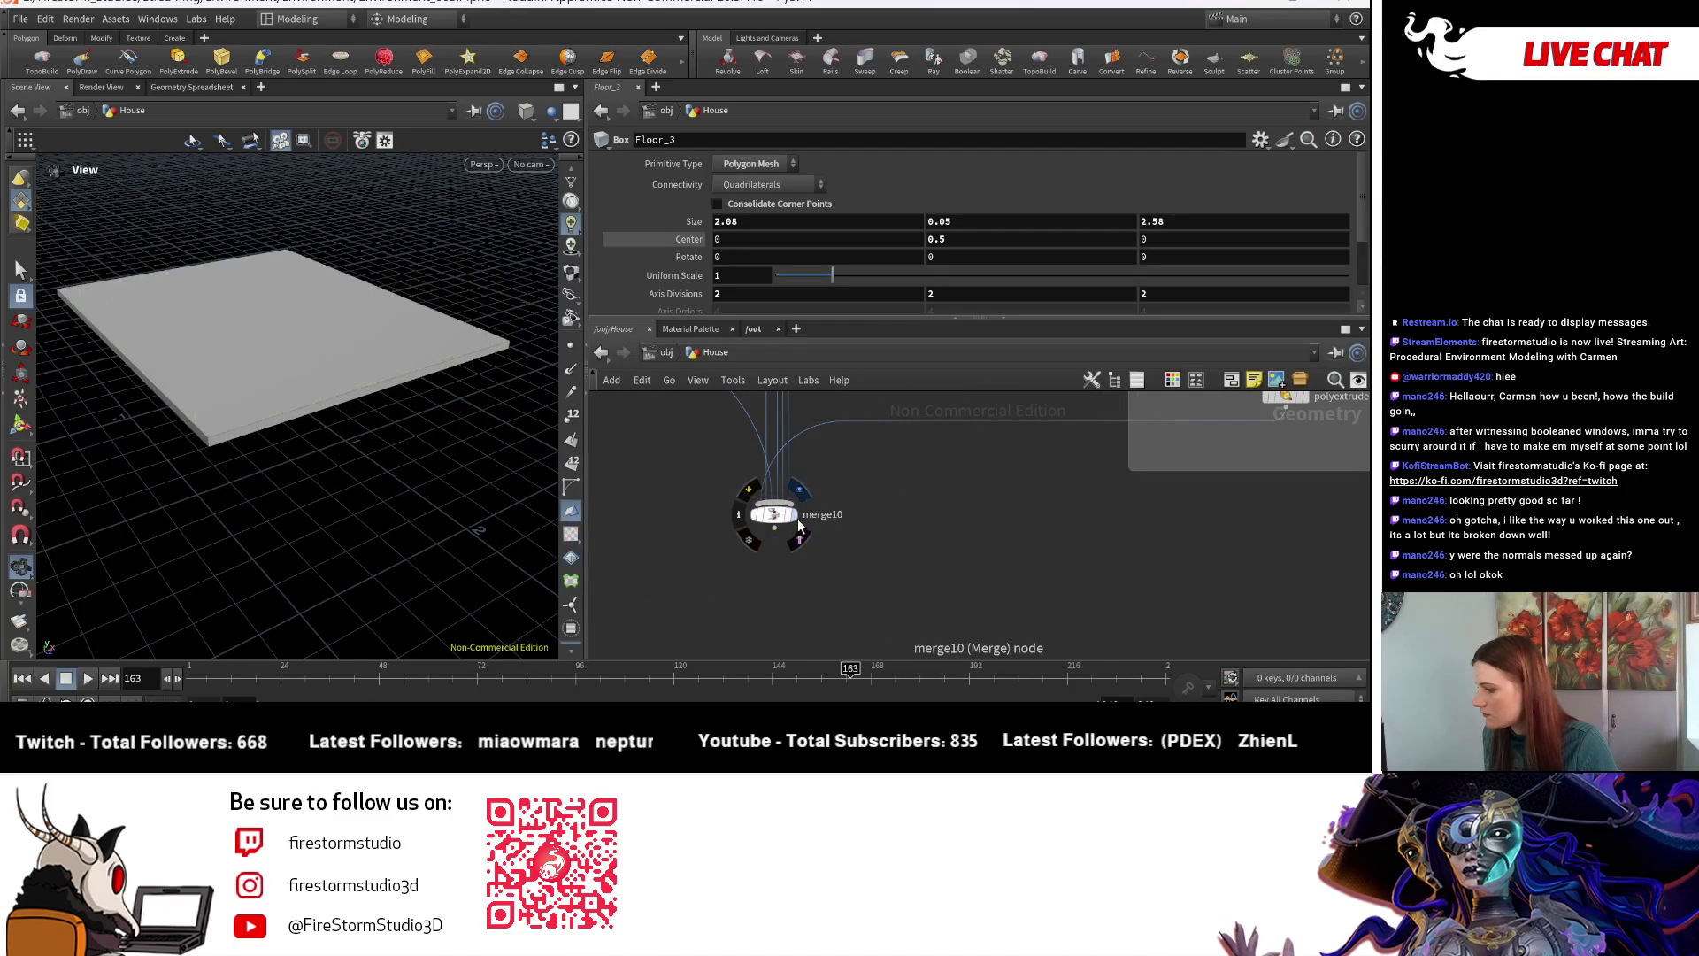
- Raise the floor slab's Center Y to 0.54
mouse_move(371, 531)
left_mouse_down()
mouse_move(352, 431)
mouse_move(379, 448)
mouse_move(364, 442)
left_mouse_up()
mouse_move(971, 245)
middle_mouse_down()
mouse_move(969, 274)
mouse_move(1026, 280)
middle_mouse_up()
mouse_move(346, 492)
left_mouse_down()
mouse_move(229, 493)
mouse_move(125, 421)
mouse_move(540, 439)
mouse_move(406, 425)
mouse_move(455, 428)
mouse_move(425, 436)
left_mouse_up()
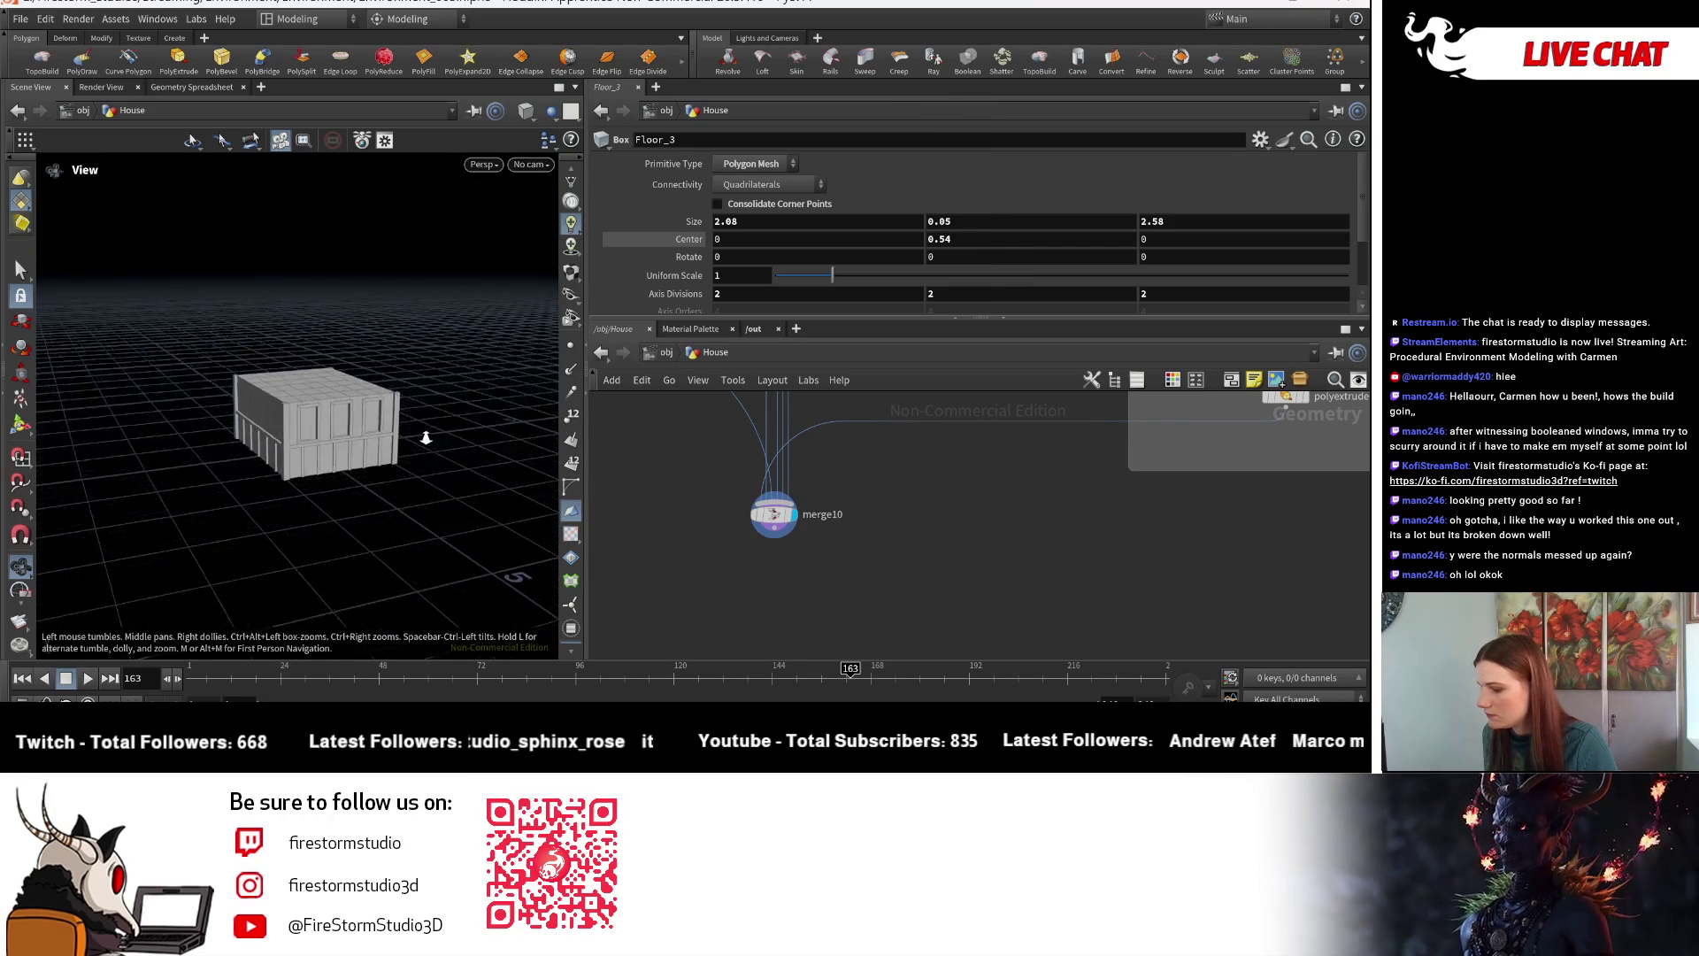
- Inspect the house from the window side, front and corner, and switch to Smooth Shaded
right_click_drag(425, 435, 553, 452)
left_click_drag(554, 452, 469, 436)
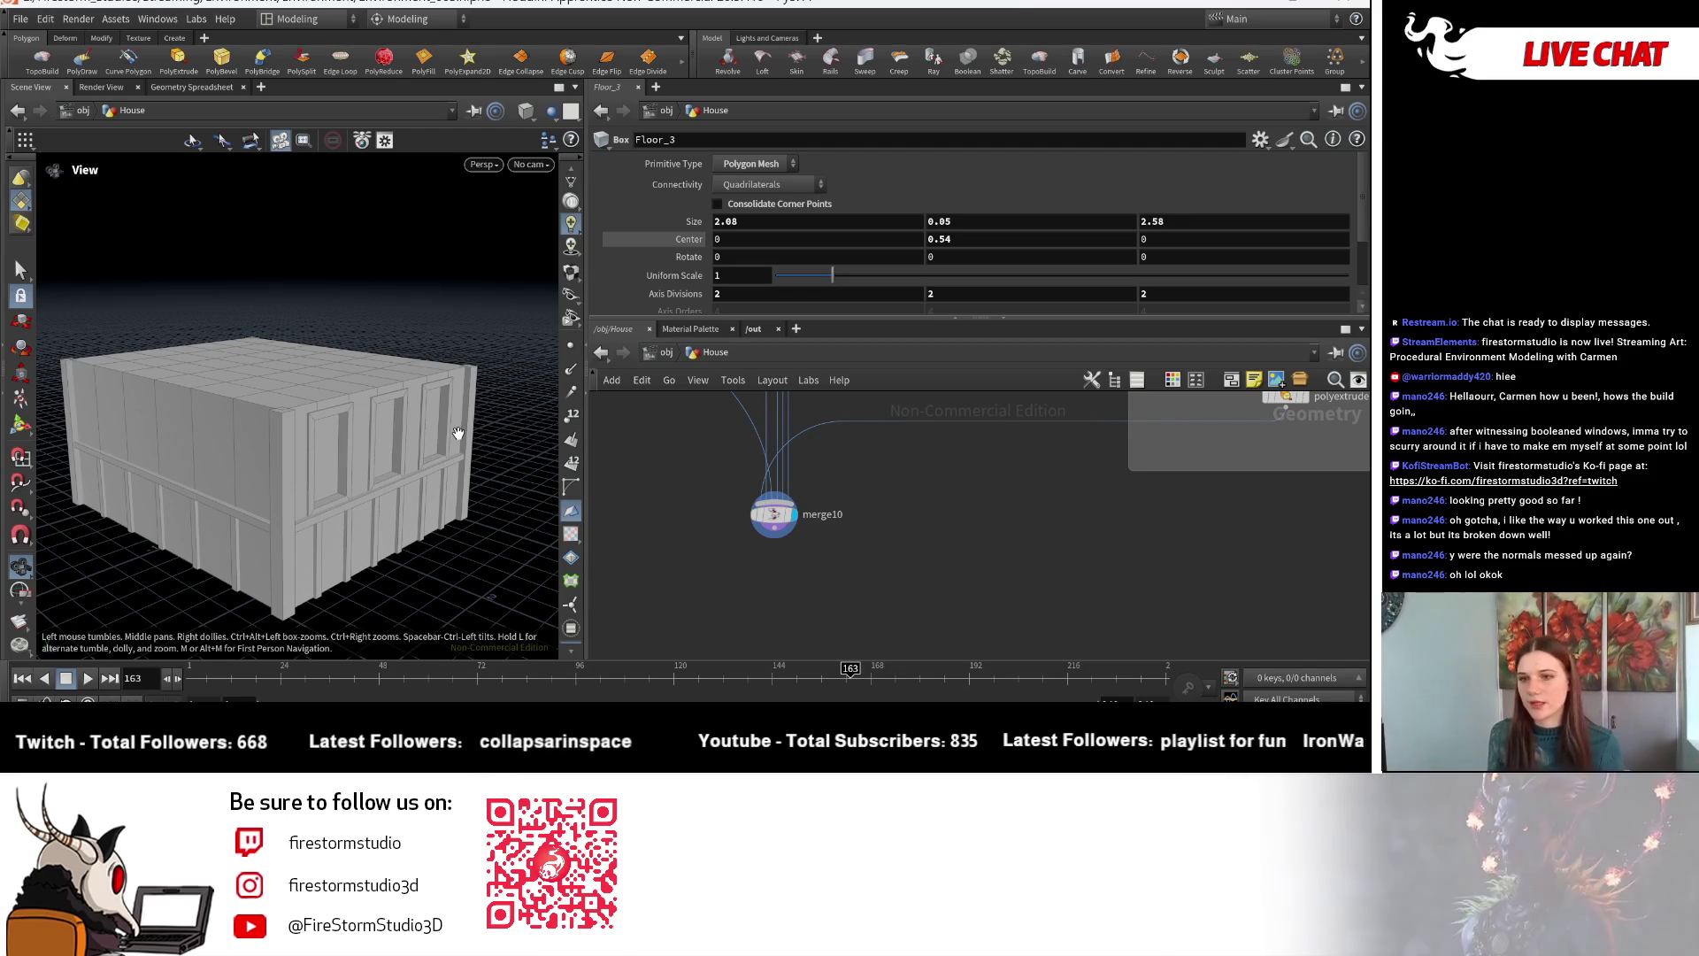
mouse_move(324, 529)
left_mouse_down()
mouse_move(495, 526)
mouse_move(378, 521)
mouse_move(440, 531)
mouse_move(444, 474)
mouse_move(481, 531)
mouse_move(443, 508)
mouse_move(390, 572)
mouse_move(443, 549)
mouse_move(416, 518)
mouse_move(277, 508)
mouse_move(197, 535)
mouse_move(333, 561)
mouse_move(252, 388)
mouse_move(500, 501)
left_mouse_up()
mouse_move(351, 310)
left_mouse_down()
mouse_move(375, 528)
mouse_move(510, 277)
left_mouse_up()
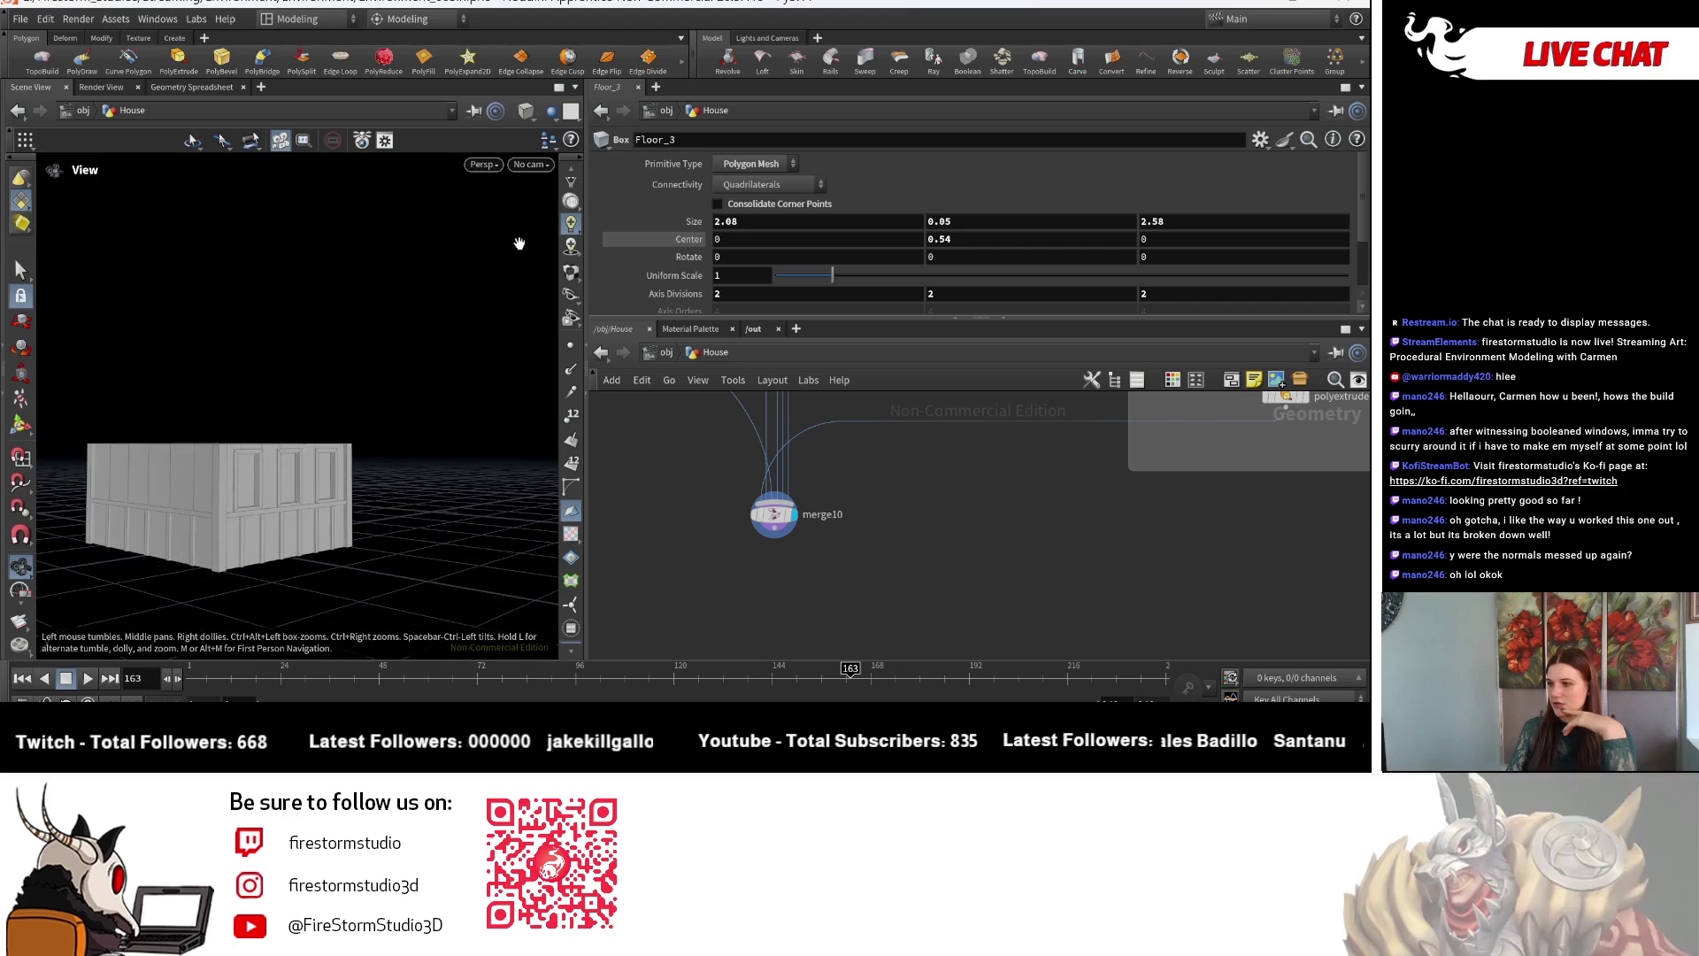
left_click(571, 202)
left_click(597, 275)
mouse_move(370, 534)
left_mouse_down()
mouse_move(470, 542)
mouse_move(327, 539)
mouse_move(511, 234)
left_mouse_up()
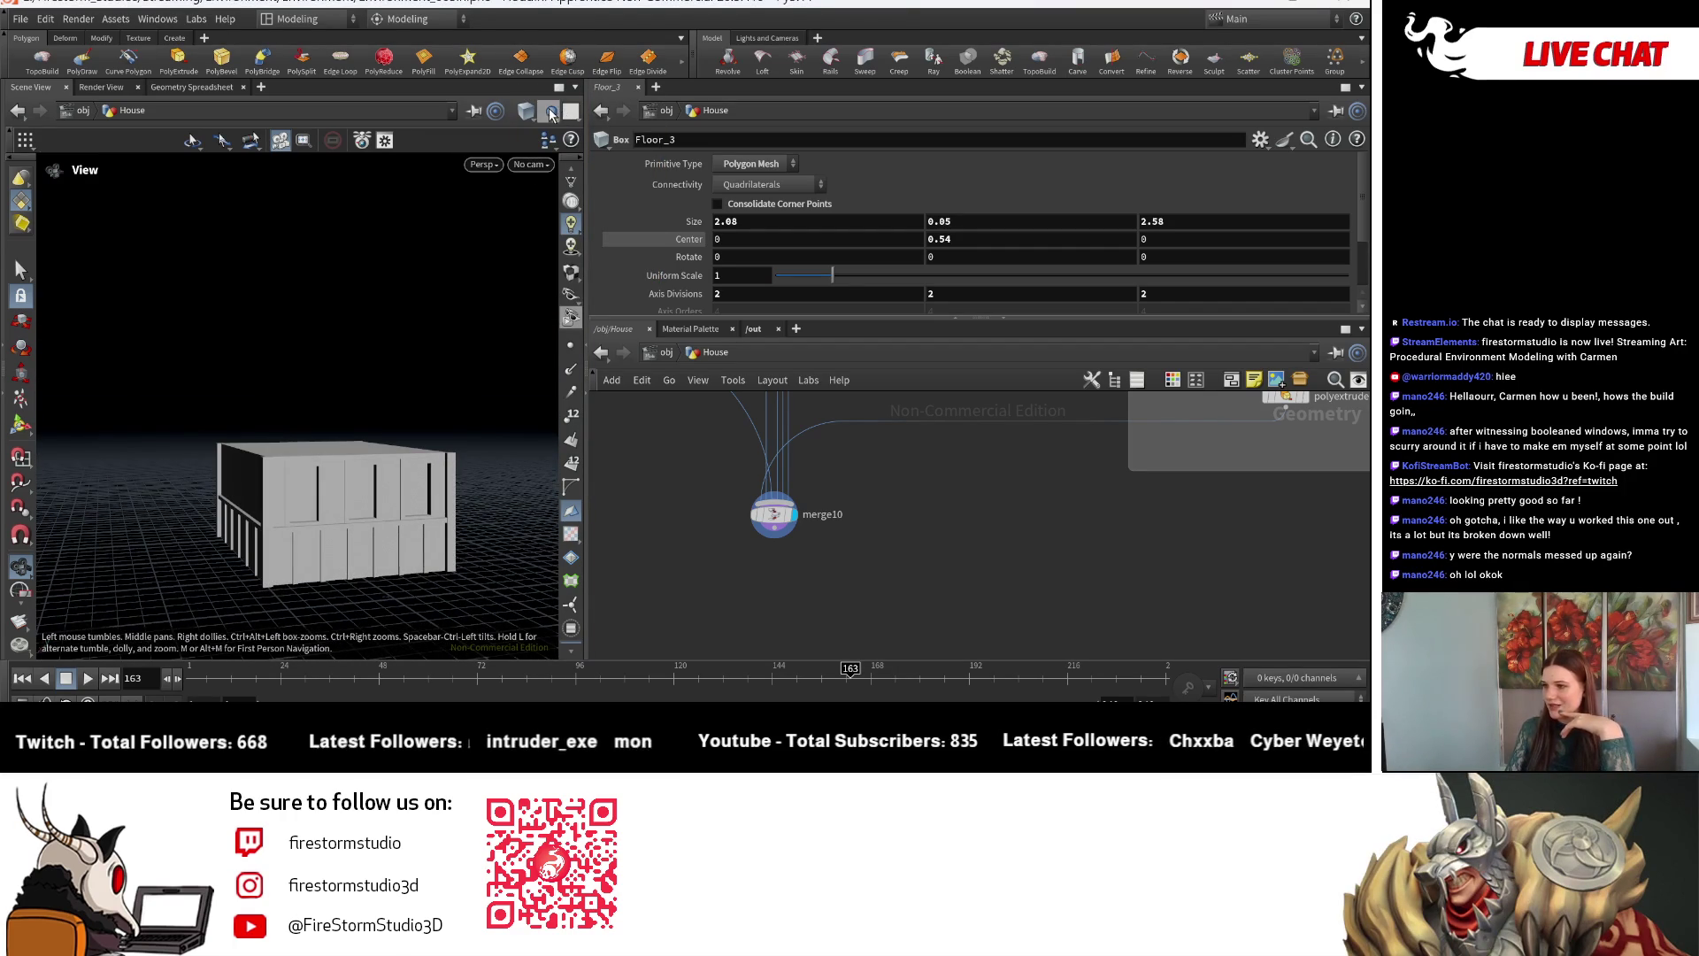
left_click(554, 111)
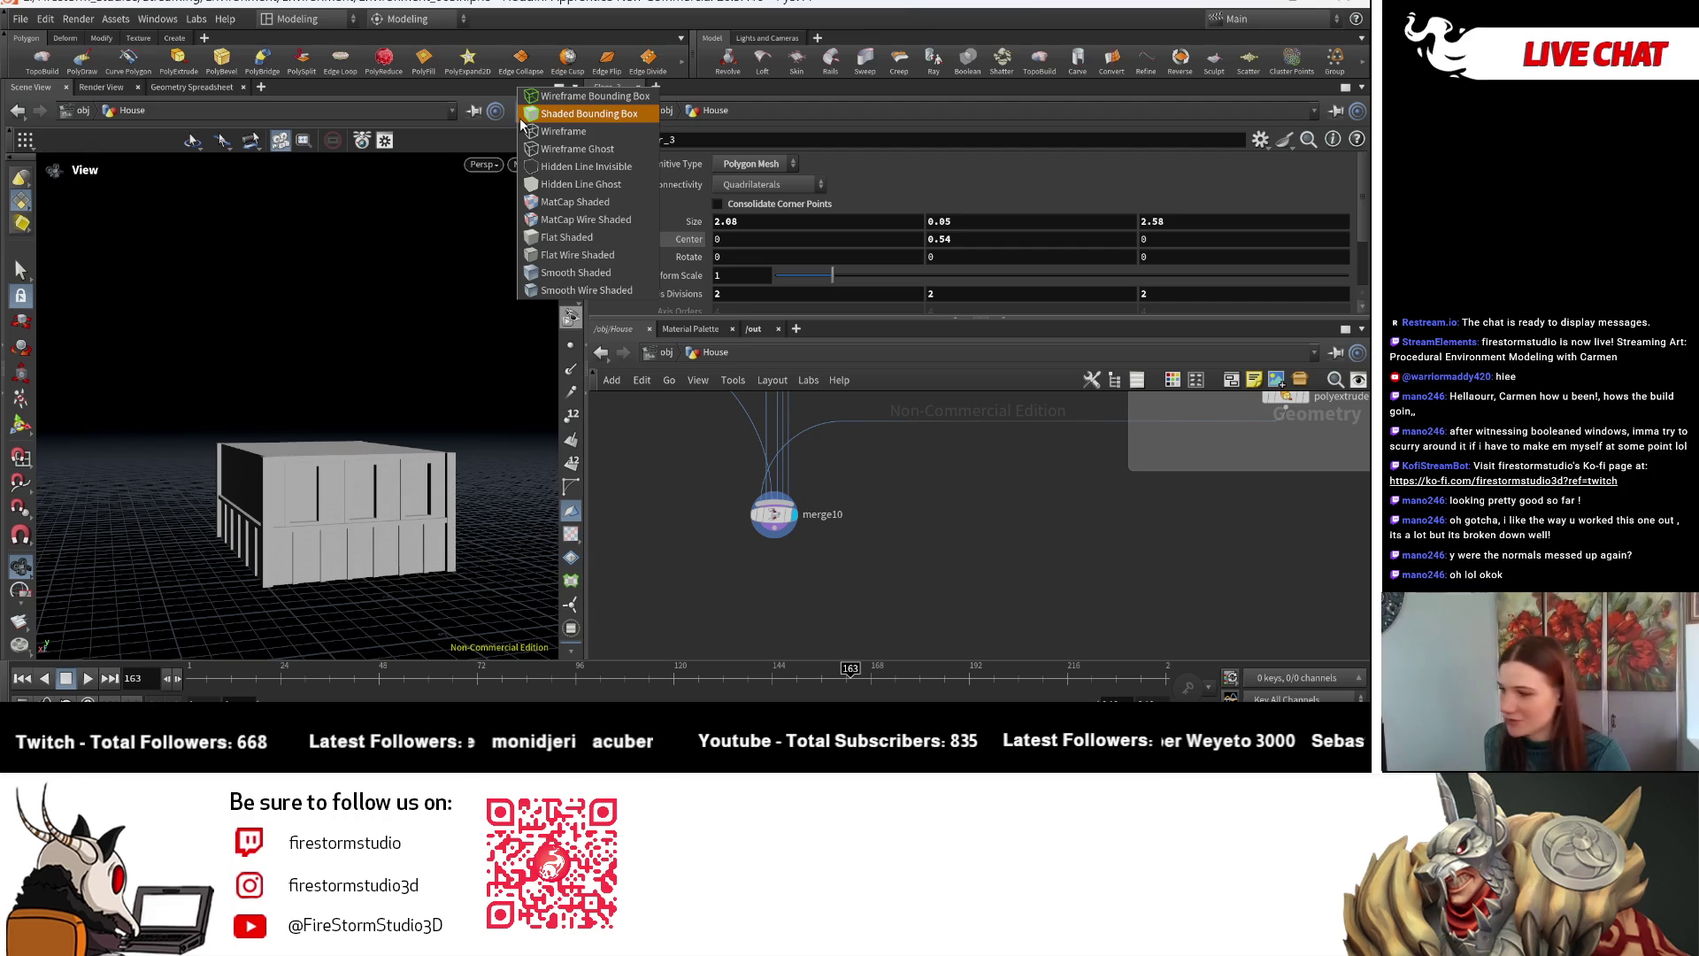
left_click(570, 240)
mouse_move(386, 507)
left_mouse_down()
mouse_move(410, 534)
mouse_move(493, 512)
mouse_move(497, 475)
mouse_move(444, 406)
mouse_move(395, 542)
mouse_move(443, 579)
mouse_move(430, 518)
mouse_move(416, 540)
mouse_move(435, 476)
mouse_move(417, 543)
left_mouse_up()
scroll(418, 543, "up", 3)
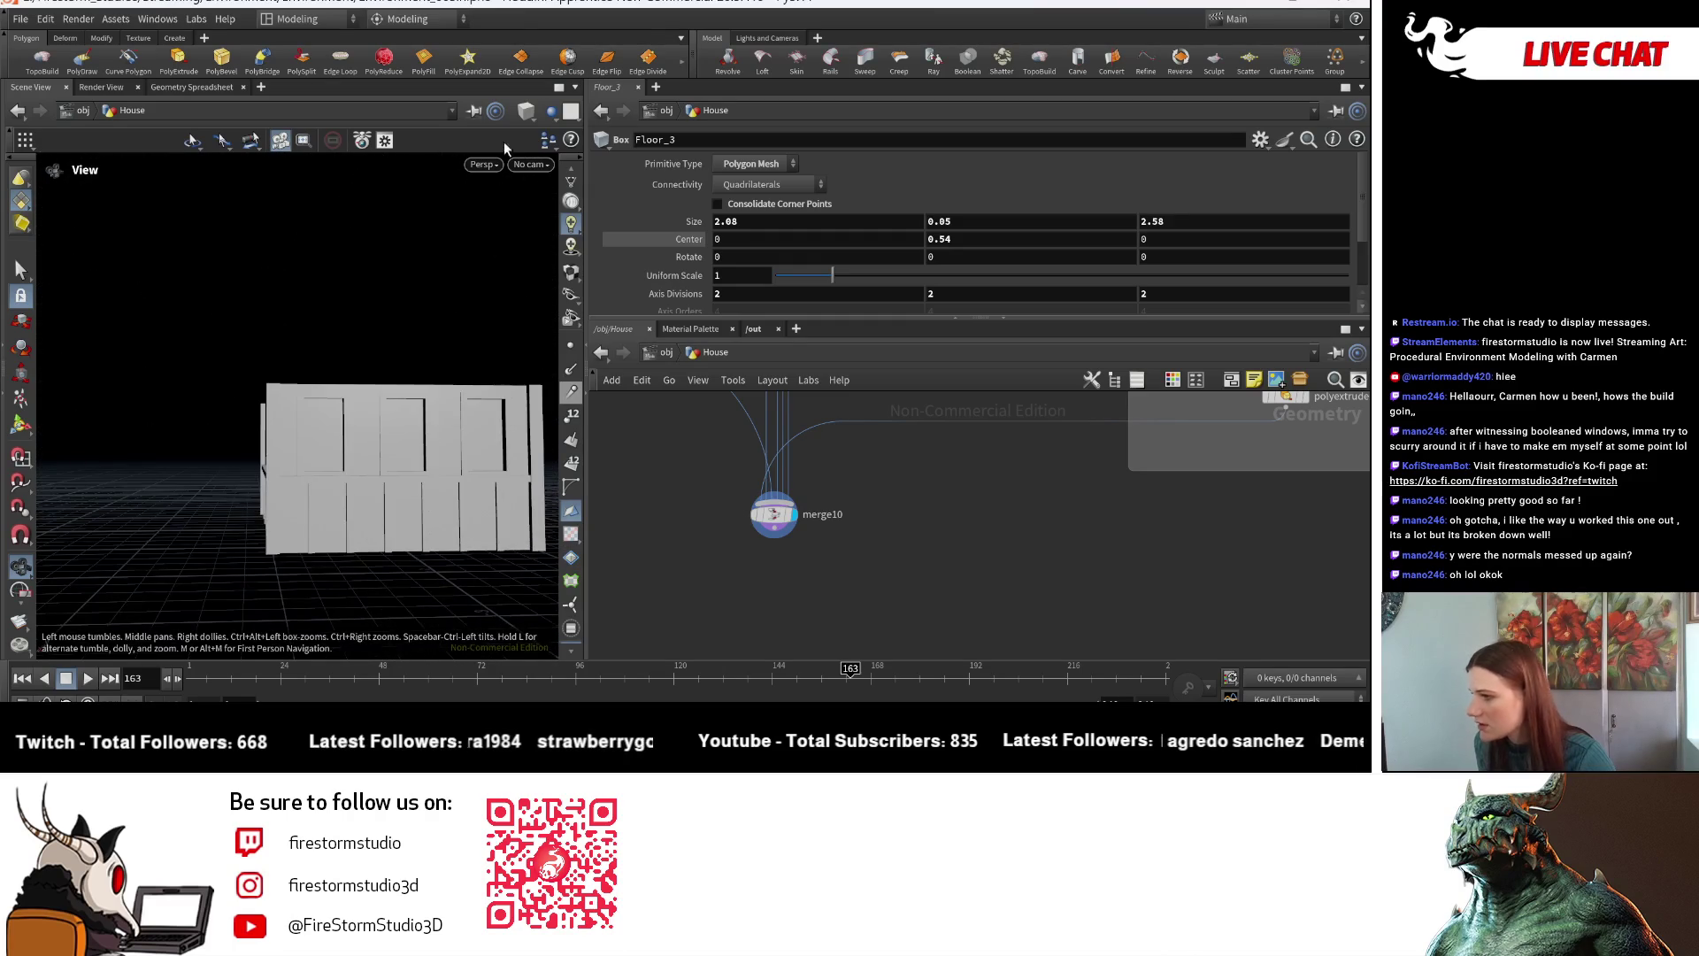
left_click(571, 201)
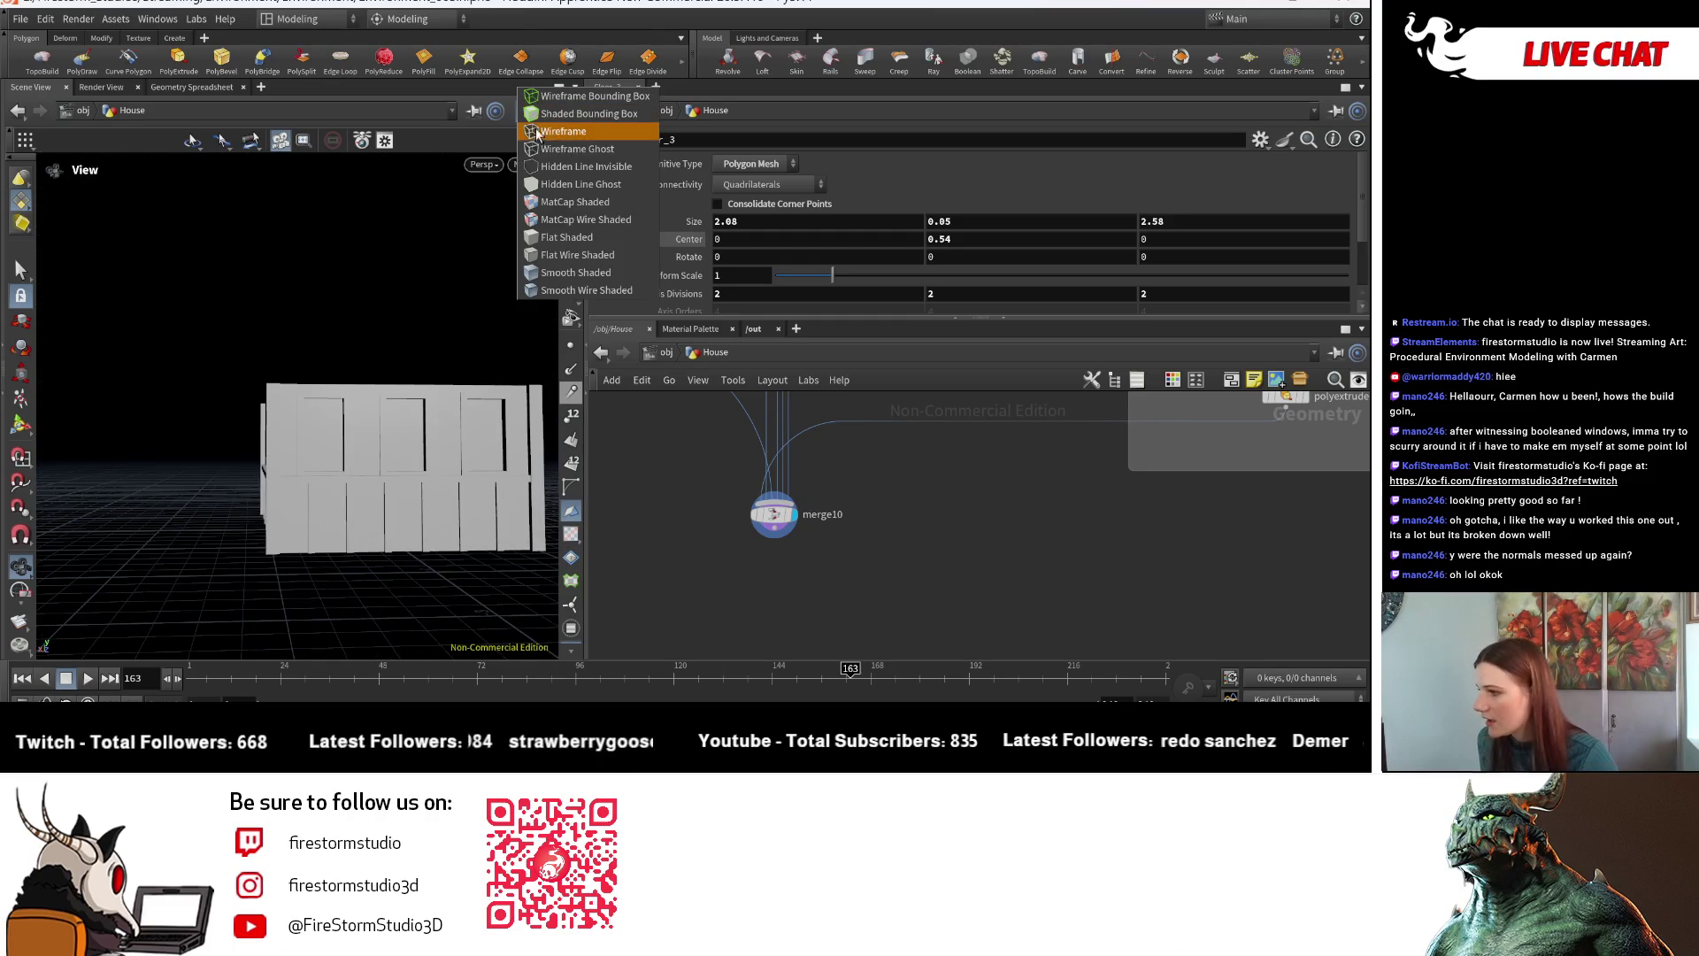
left_click(577, 272)
left_click_drag(398, 460, 460, 513)
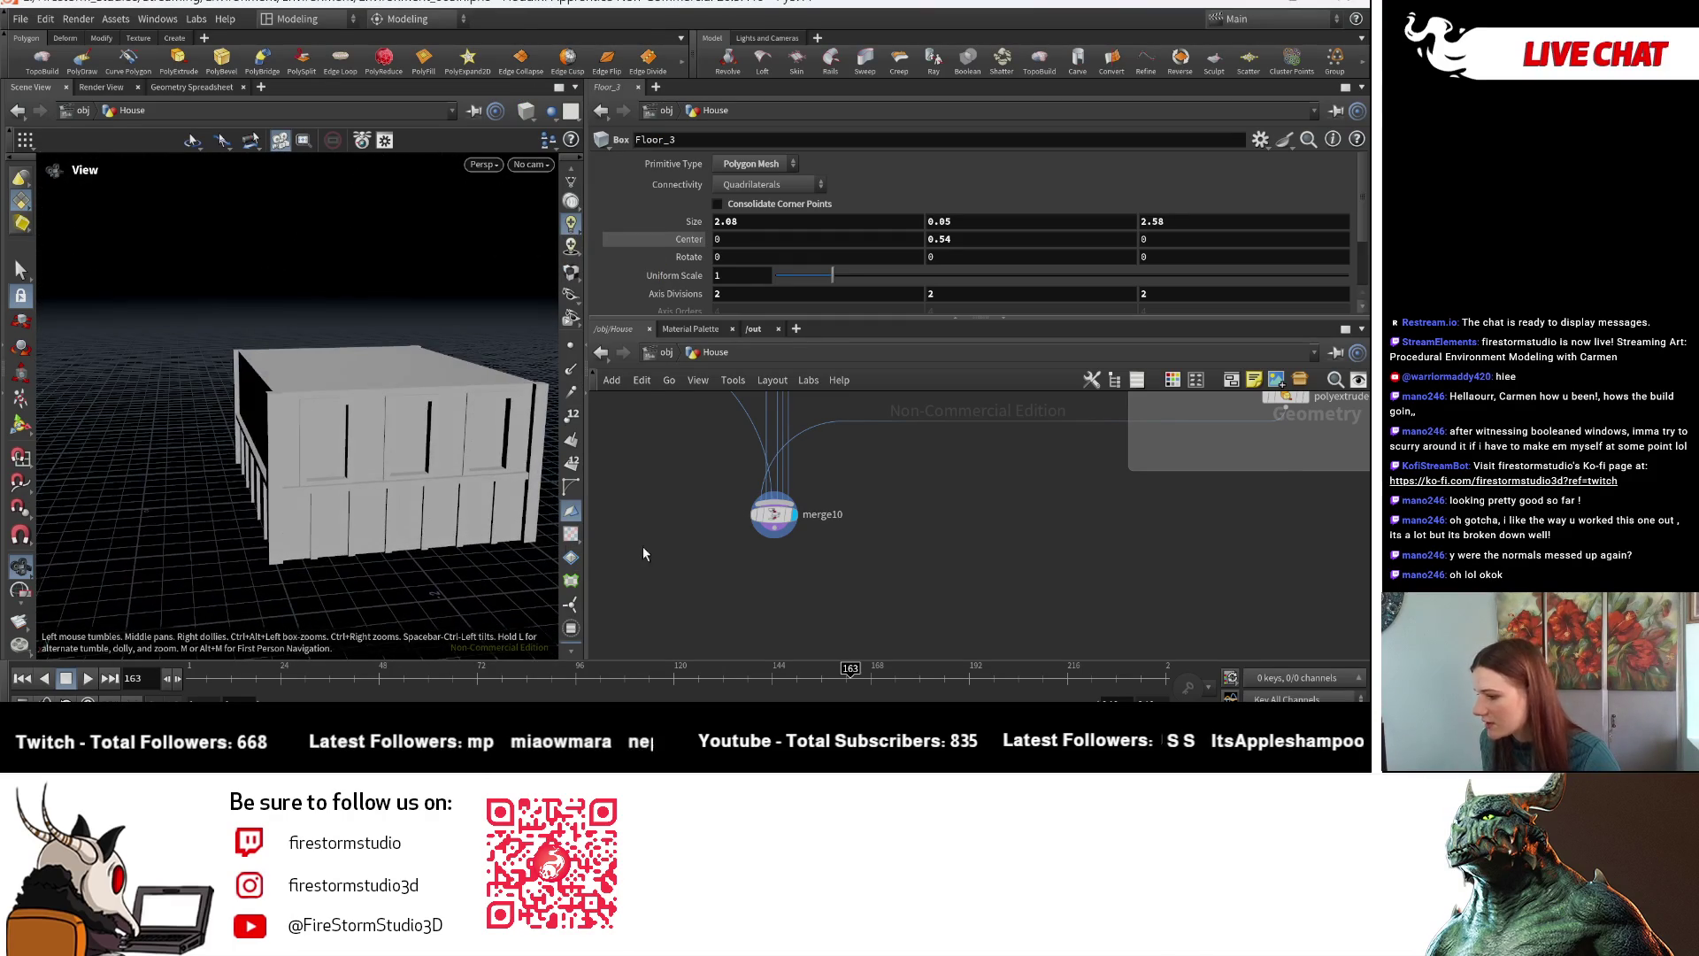
scroll(806, 610, "down", 3)
middle_click_drag(806, 610, 759, 478)
scroll(759, 478, "up", 3)
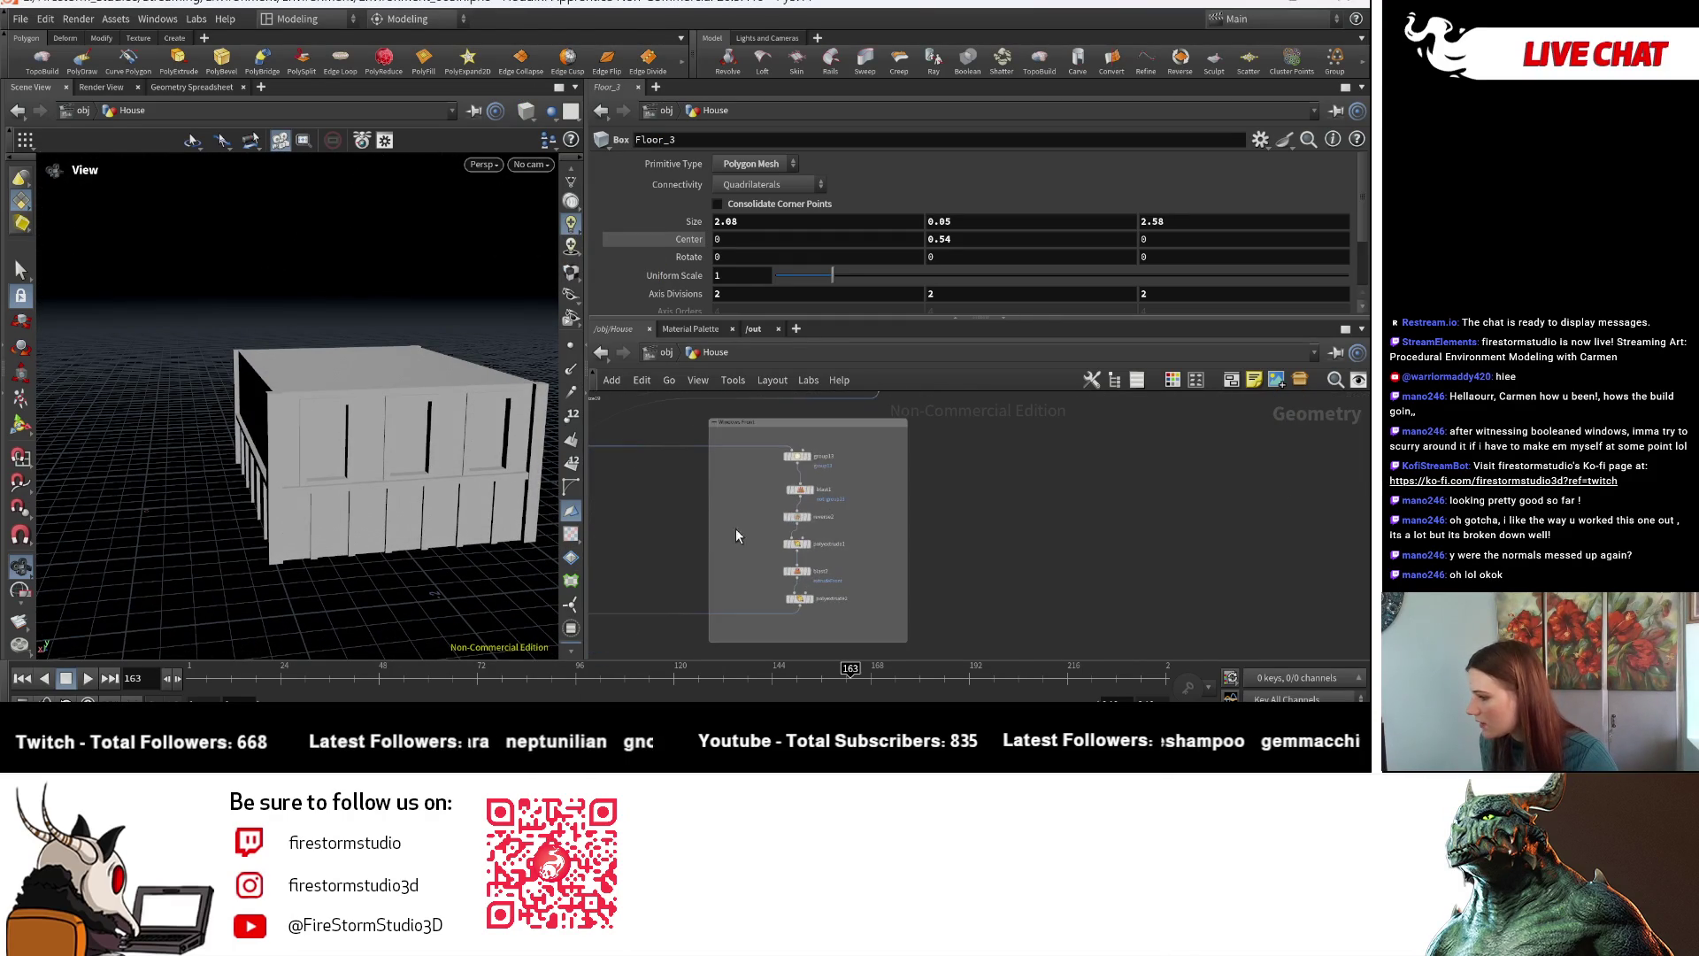
key("Tab")
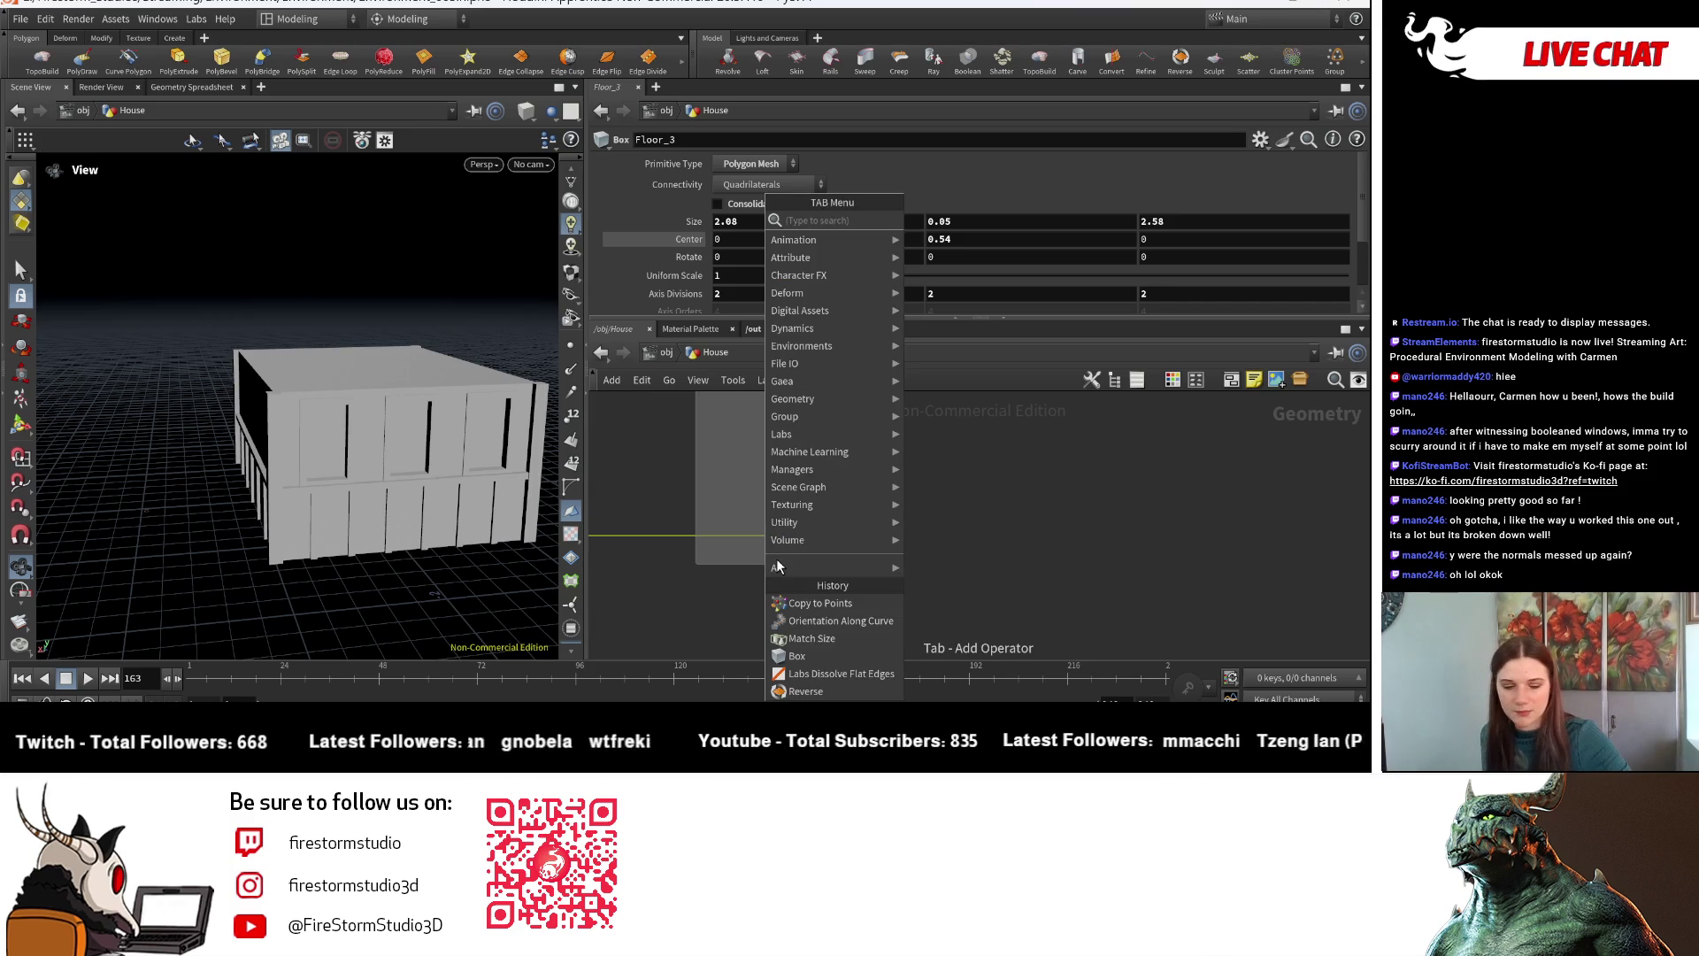
- Add a PolyBevel node ('pbe') below the window-frame node stack
type("b")
key("BackSpace")
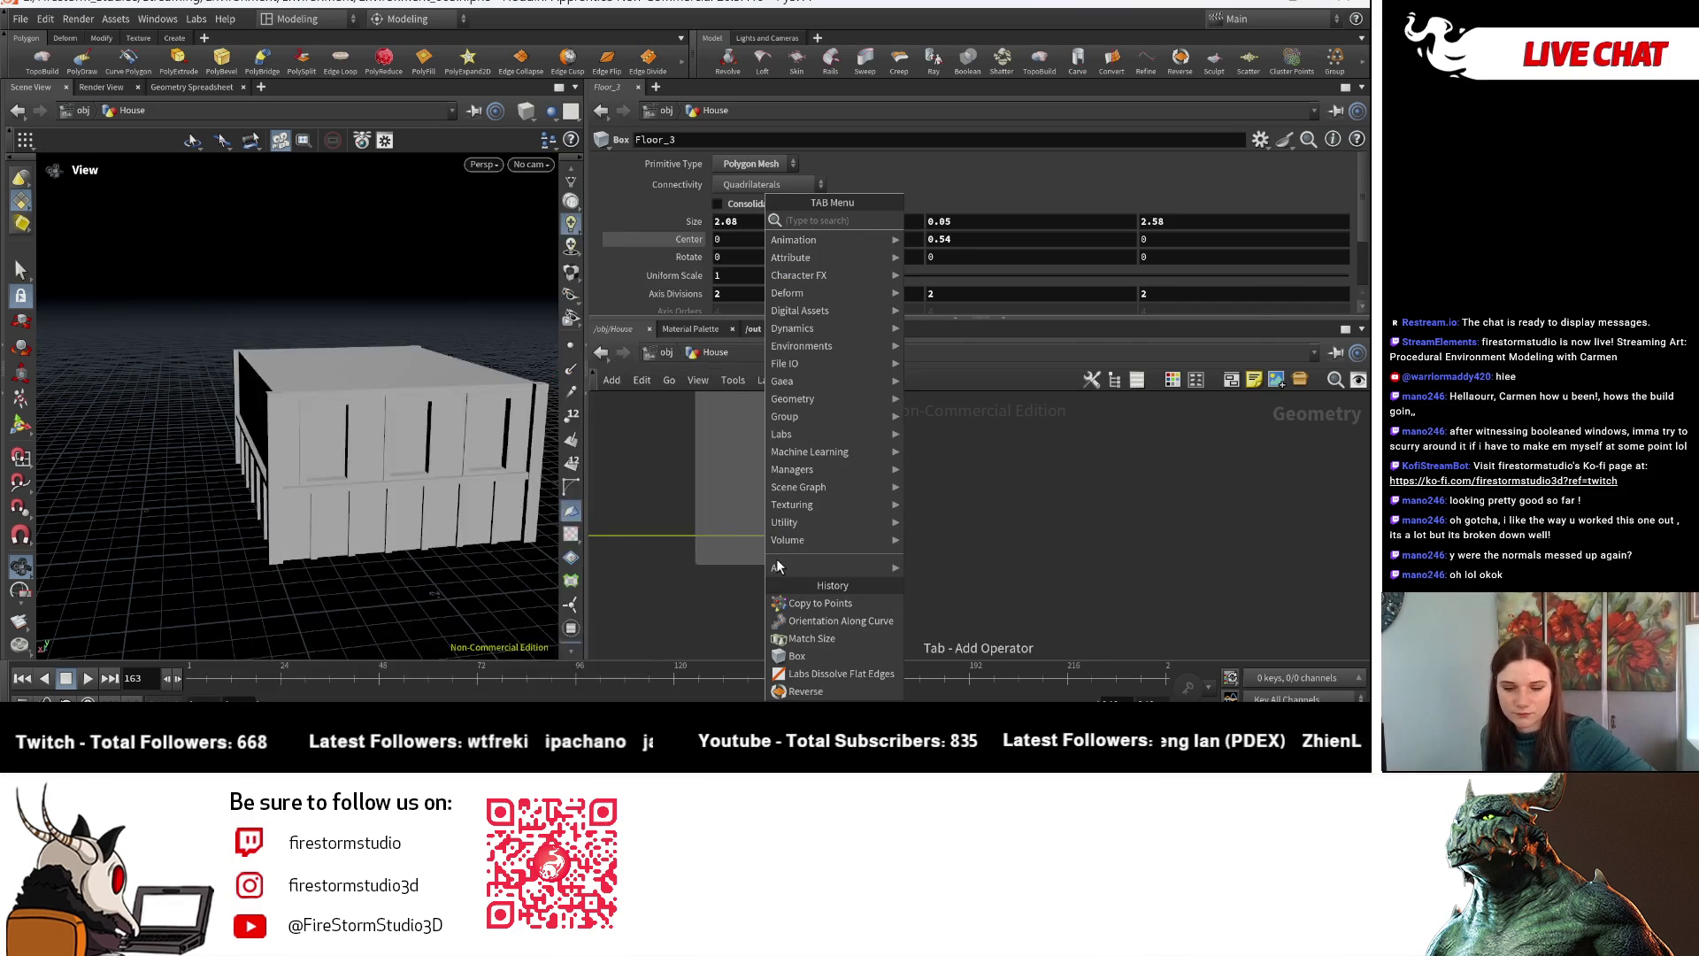
type("poly")
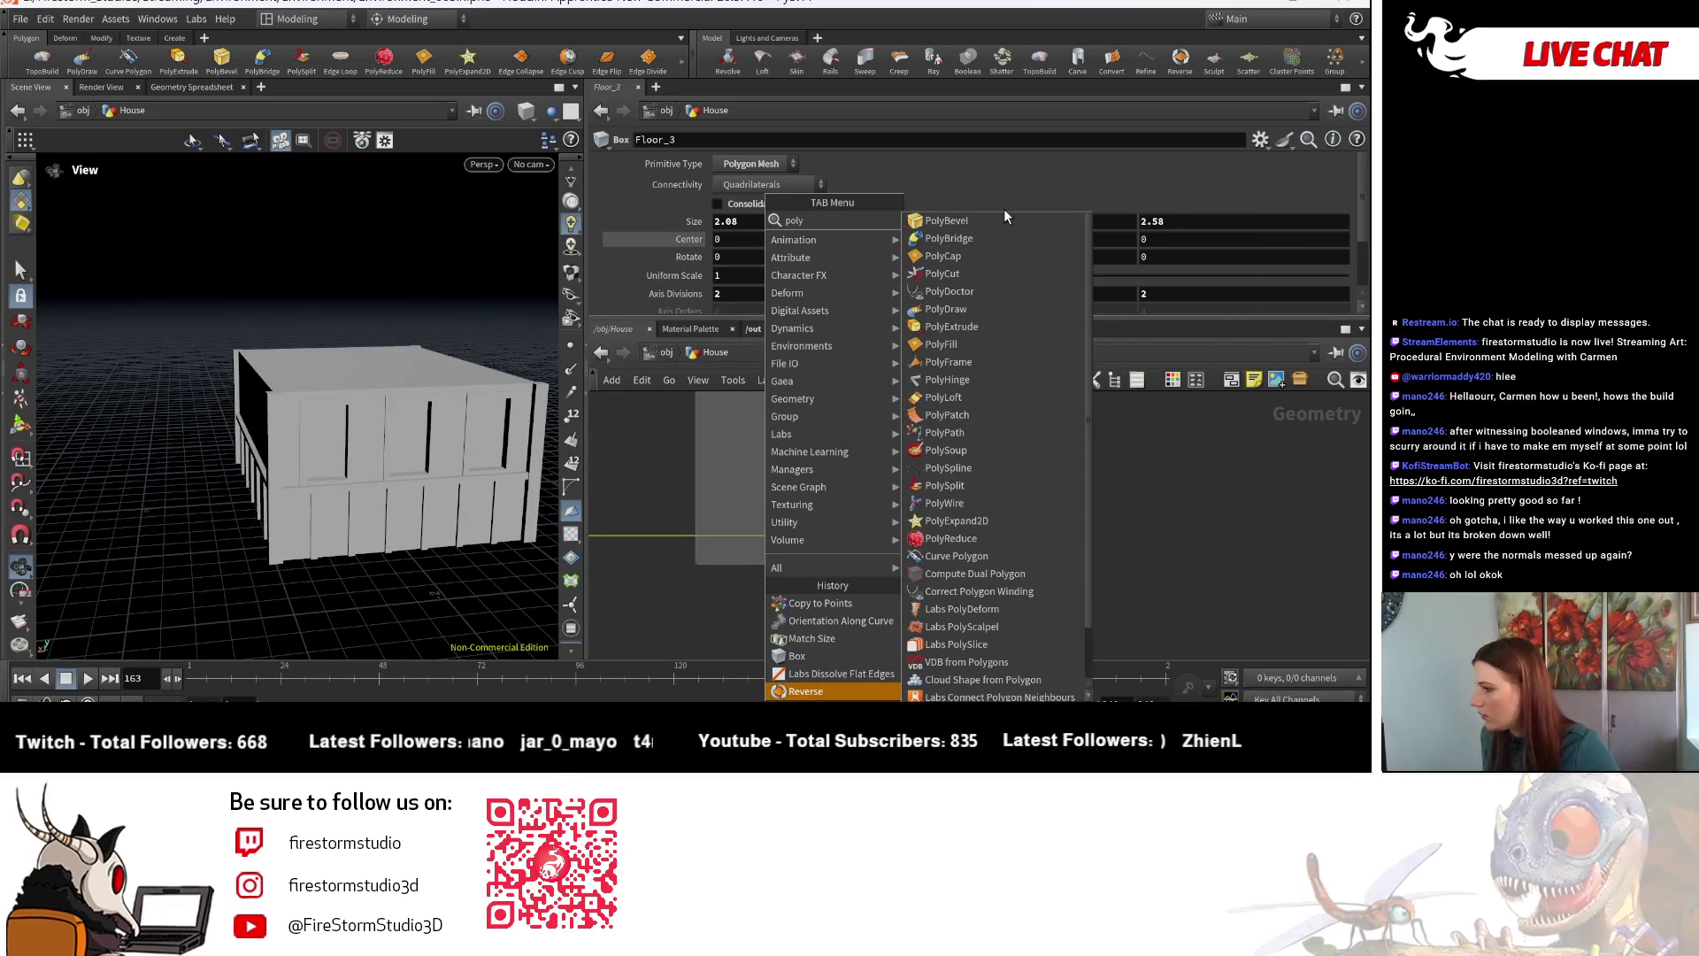
key("Escape")
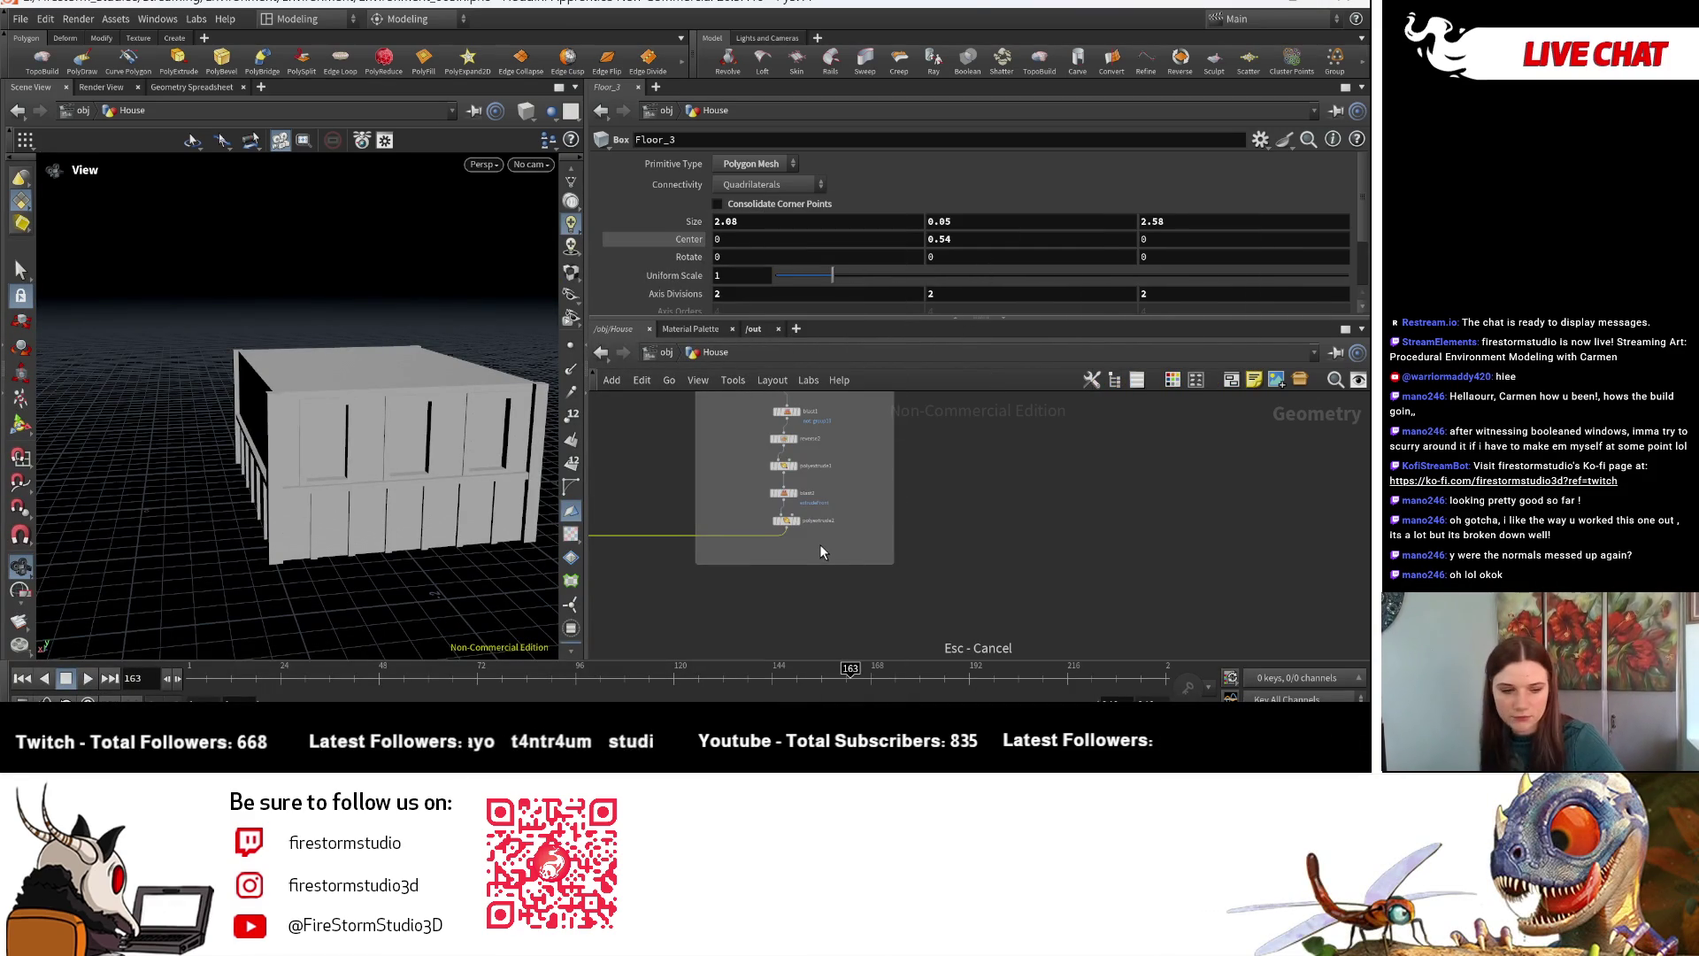
key("Tab")
mouse_move(863, 522)
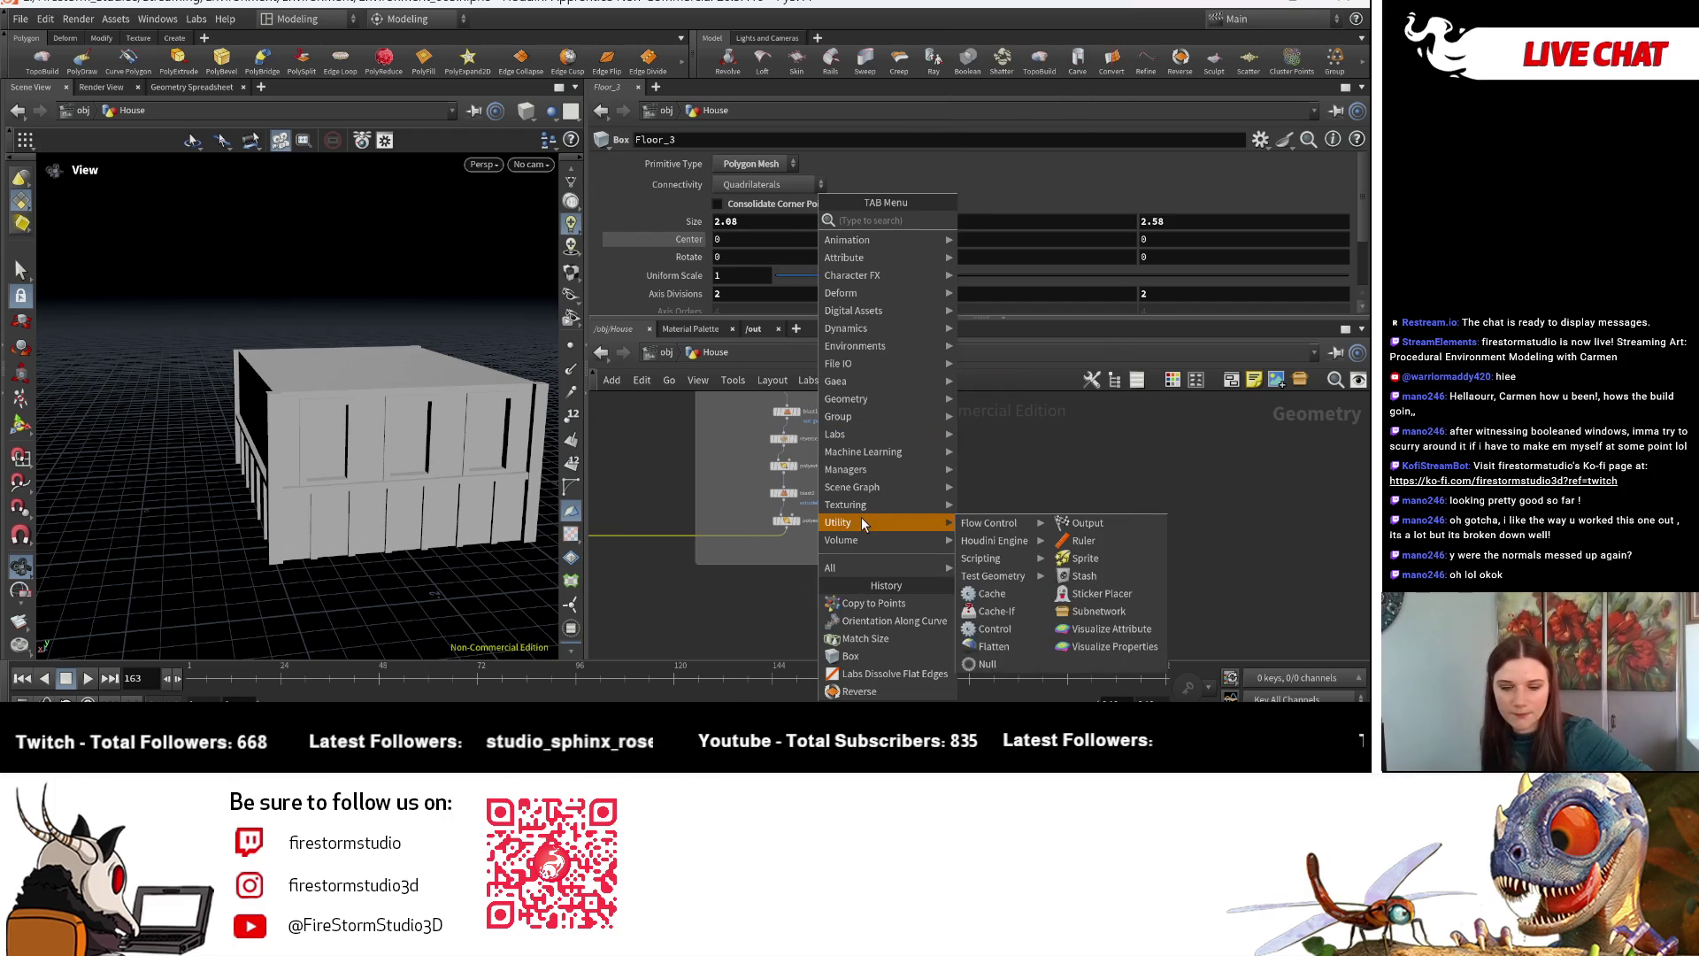
type("pbe")
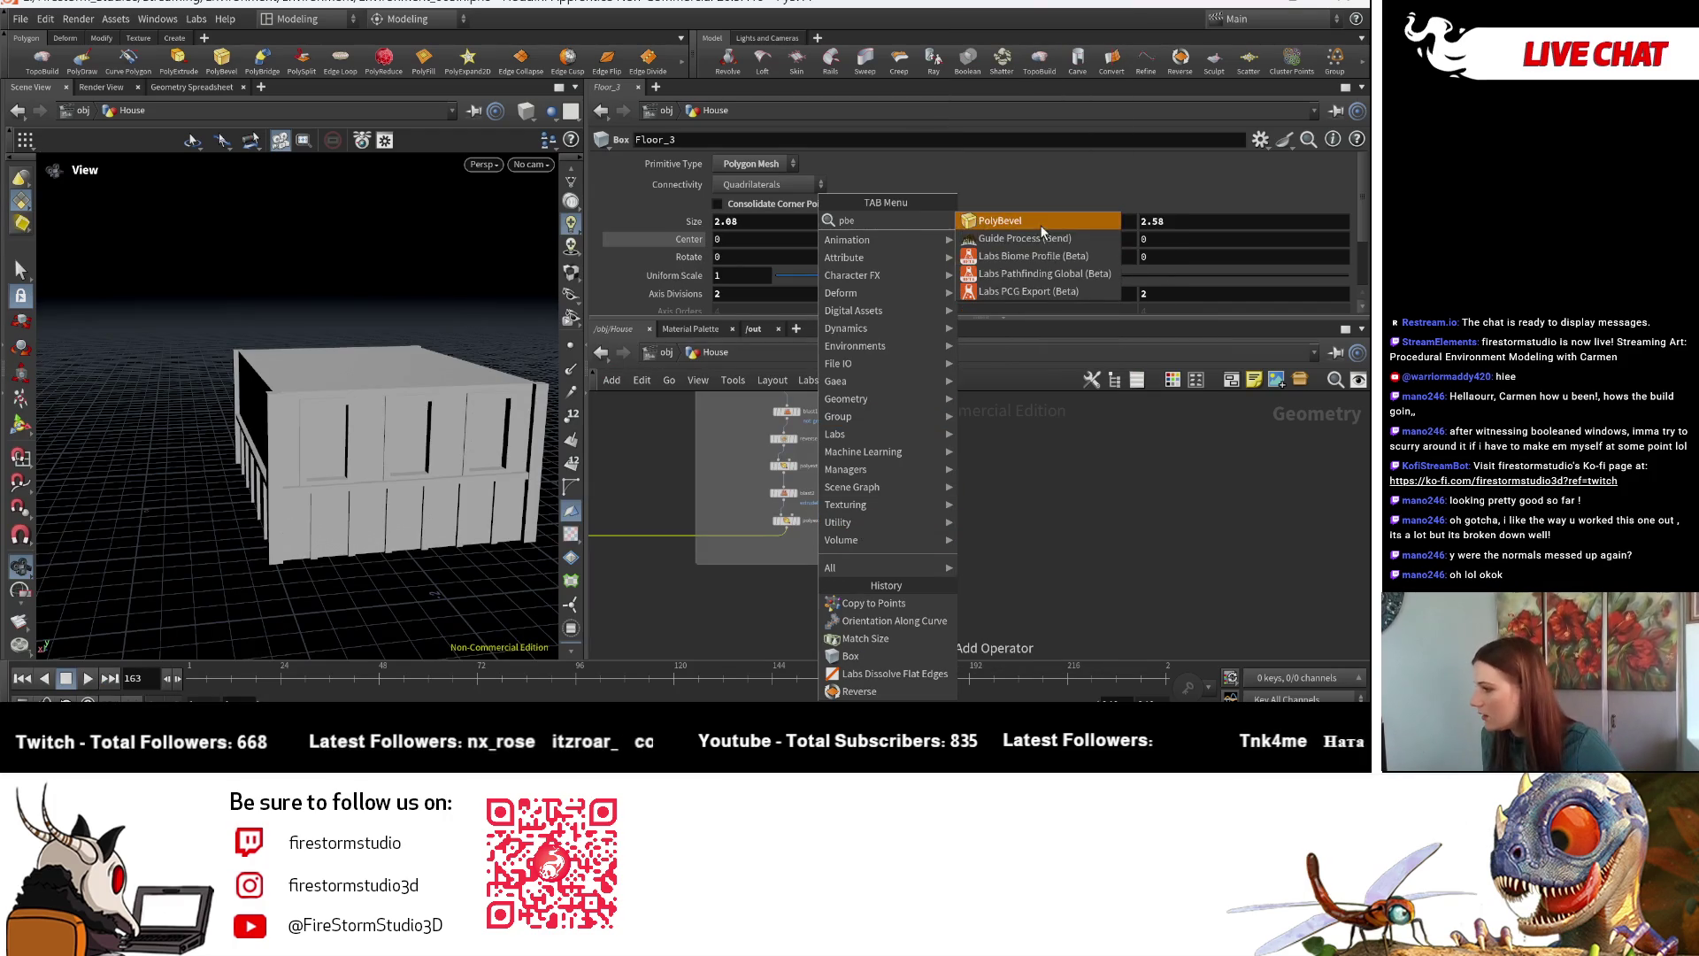
key("Return")
left_click(804, 536)
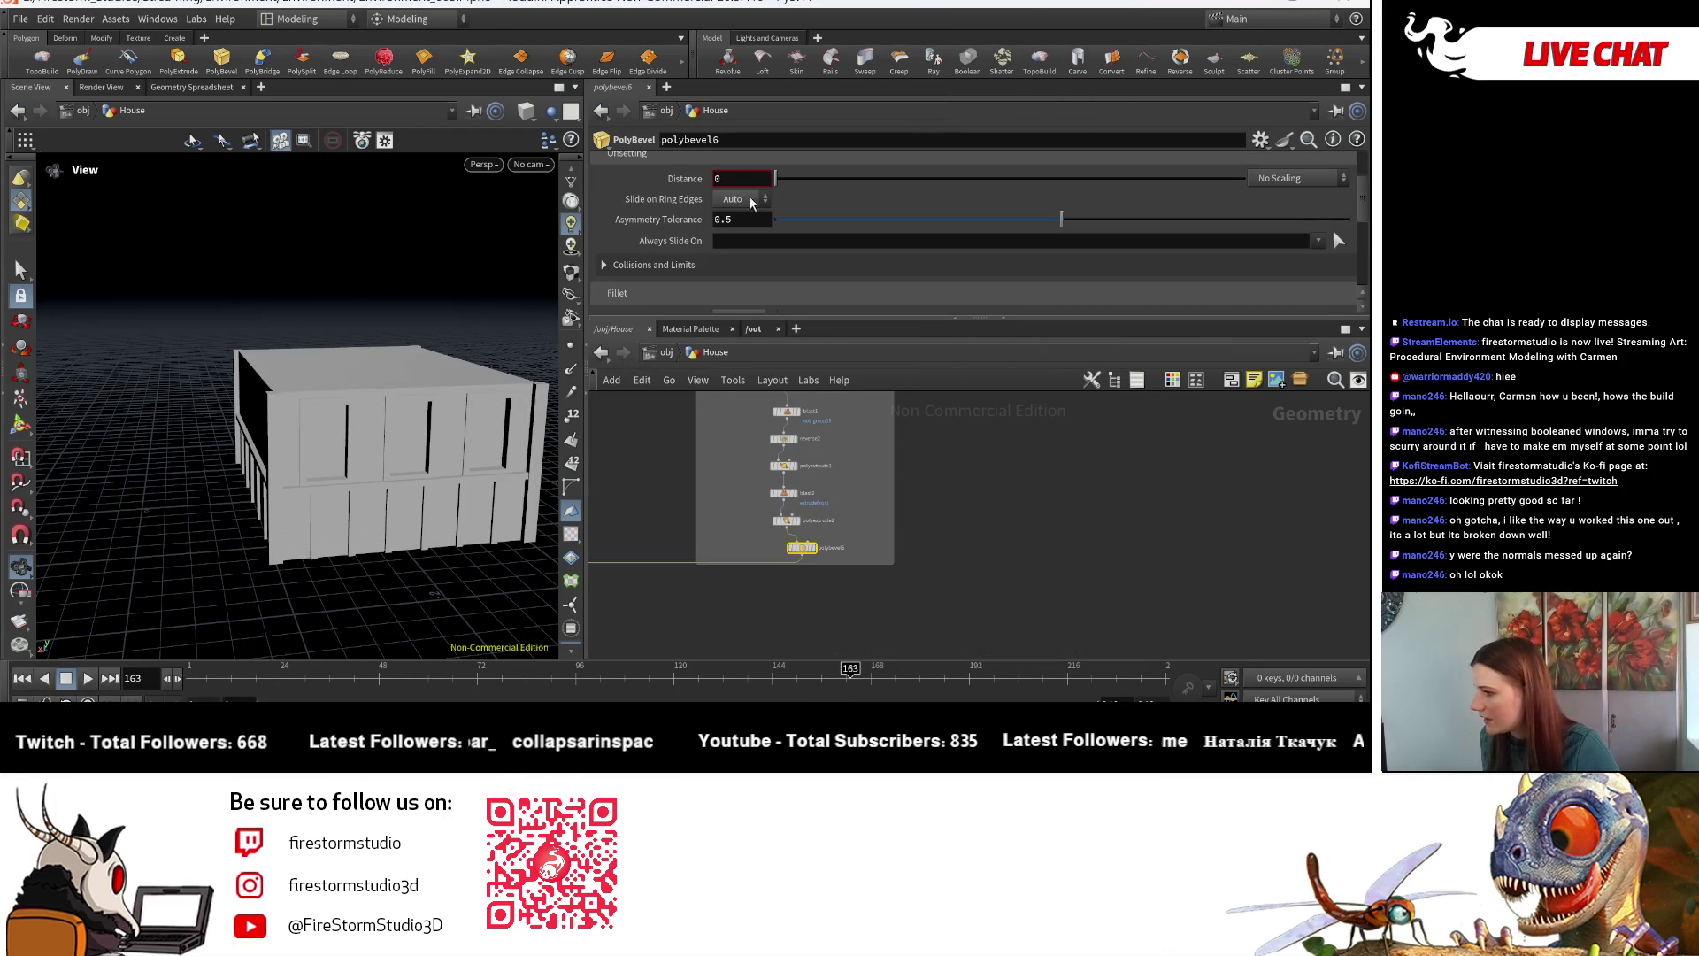
scroll(746, 213, "up", 1)
scroll(310, 504, "up", 5)
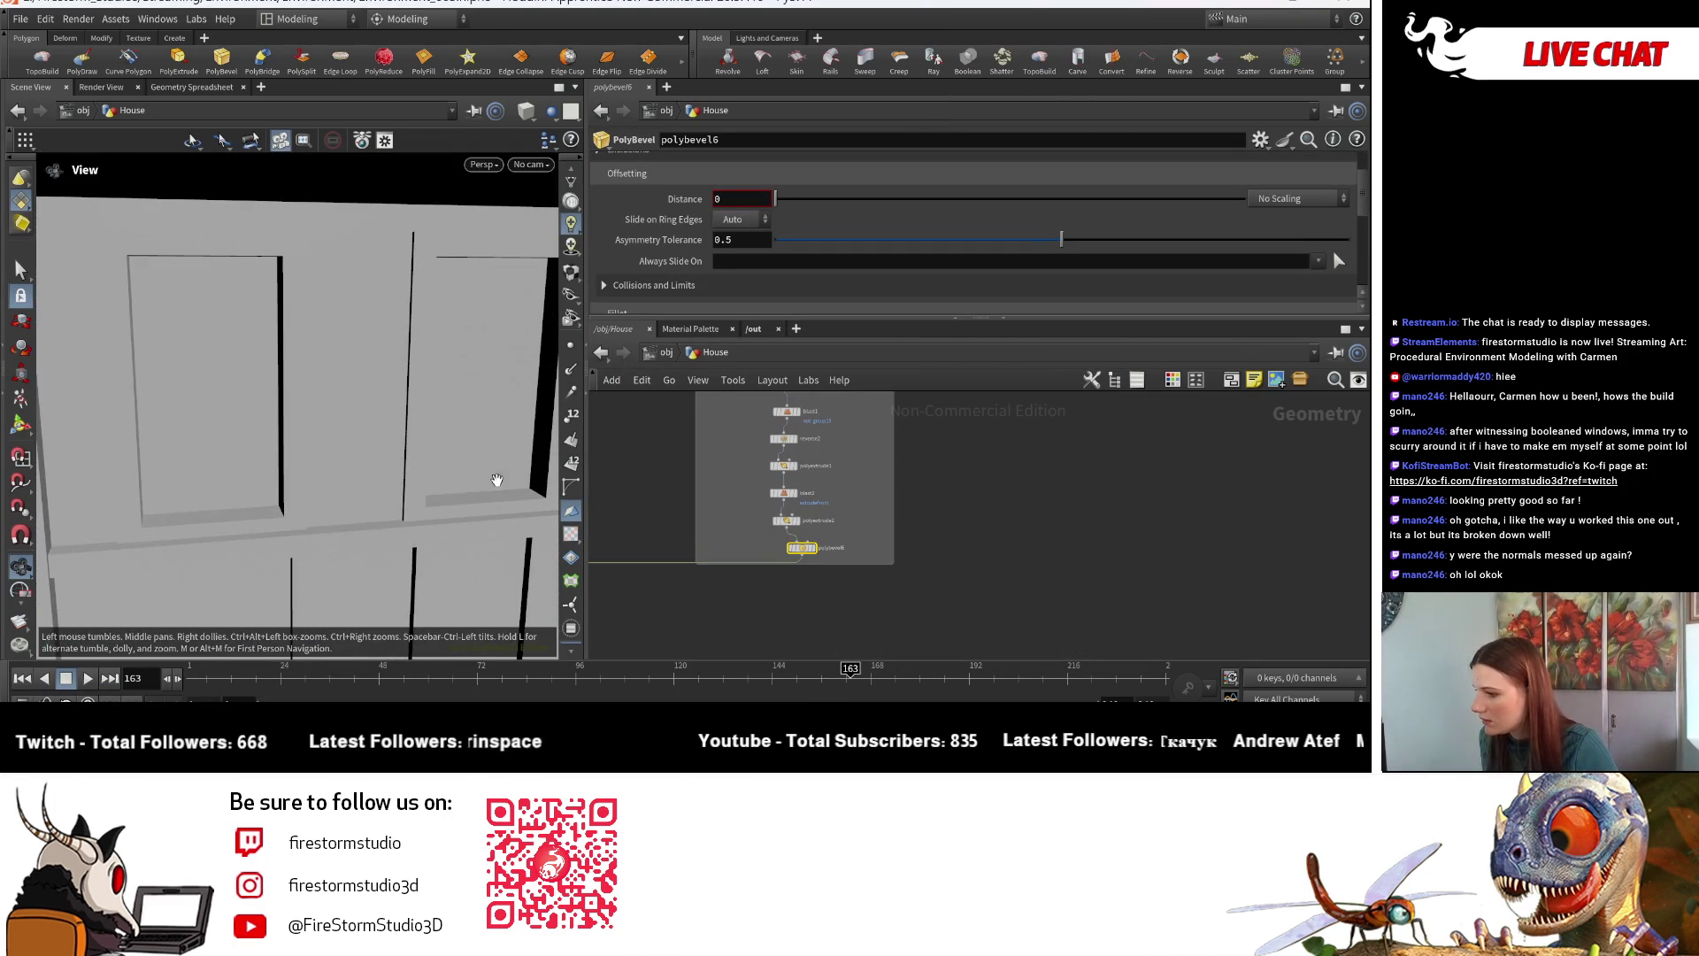
- Shrink the bevel distance to 0.003 and inspect the rounded window-frame edges
left_click(794, 208)
mouse_move(437, 342)
left_mouse_down()
mouse_move(478, 482)
mouse_move(531, 481)
mouse_move(379, 428)
left_mouse_up()
scroll(486, 558, "down", 5)
scroll(538, 510, "up", 6)
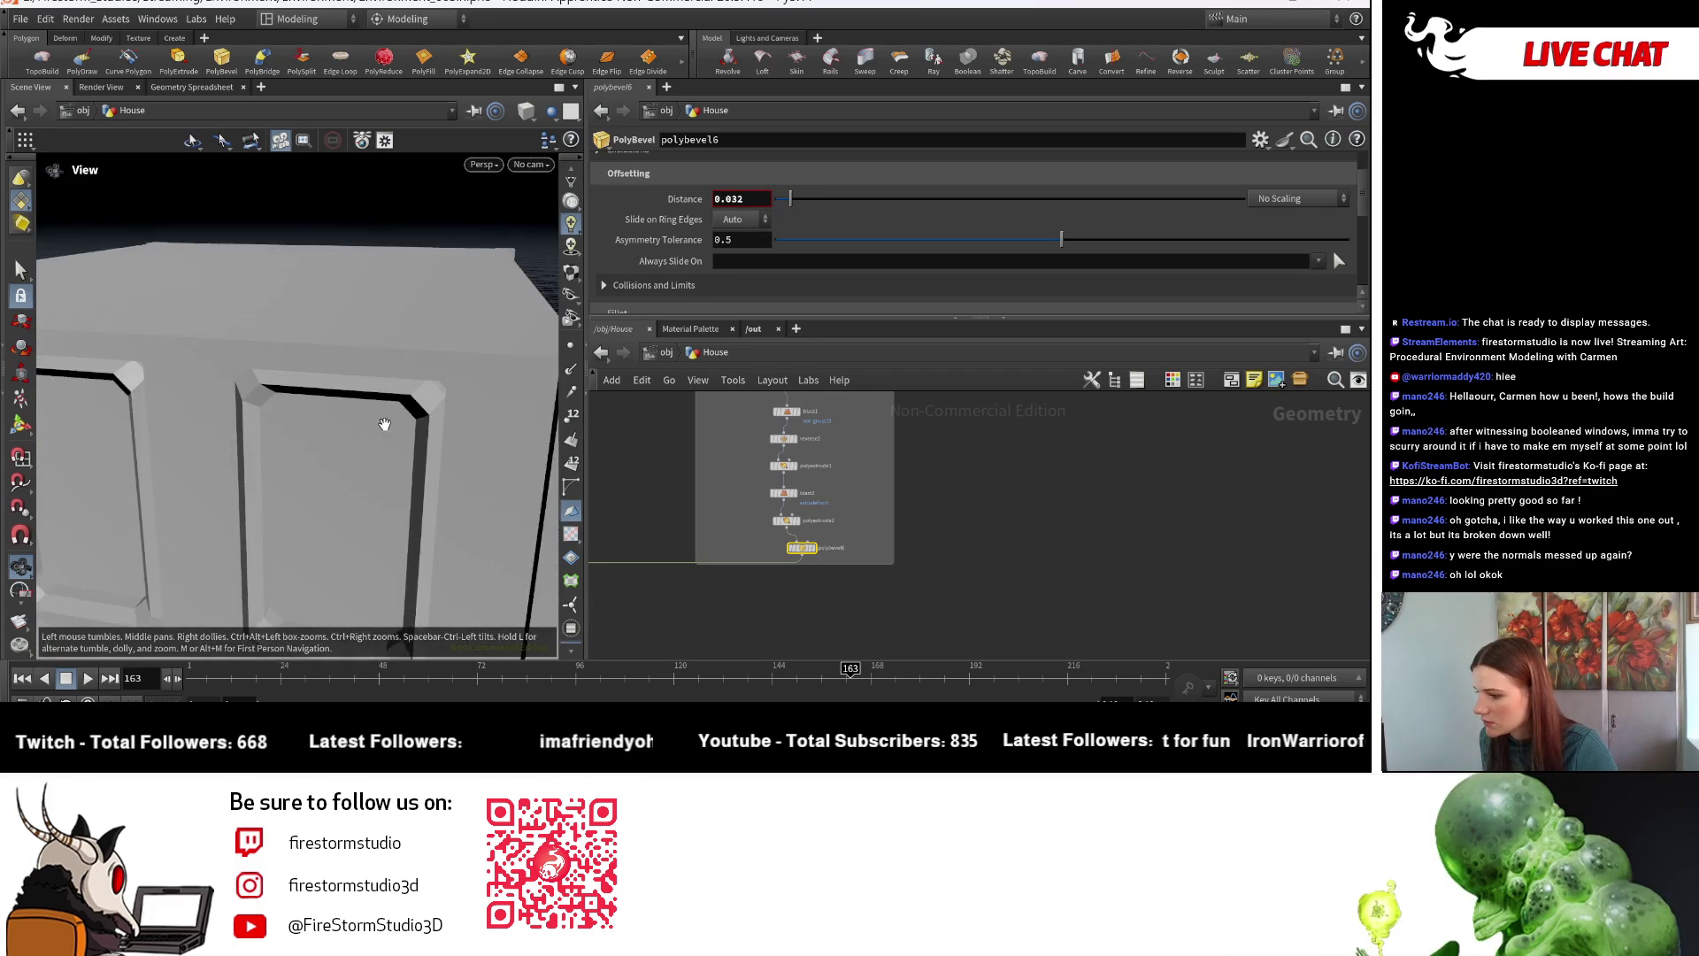
scroll(561, 400, "up", 5)
left_click_drag(789, 202, 779, 202)
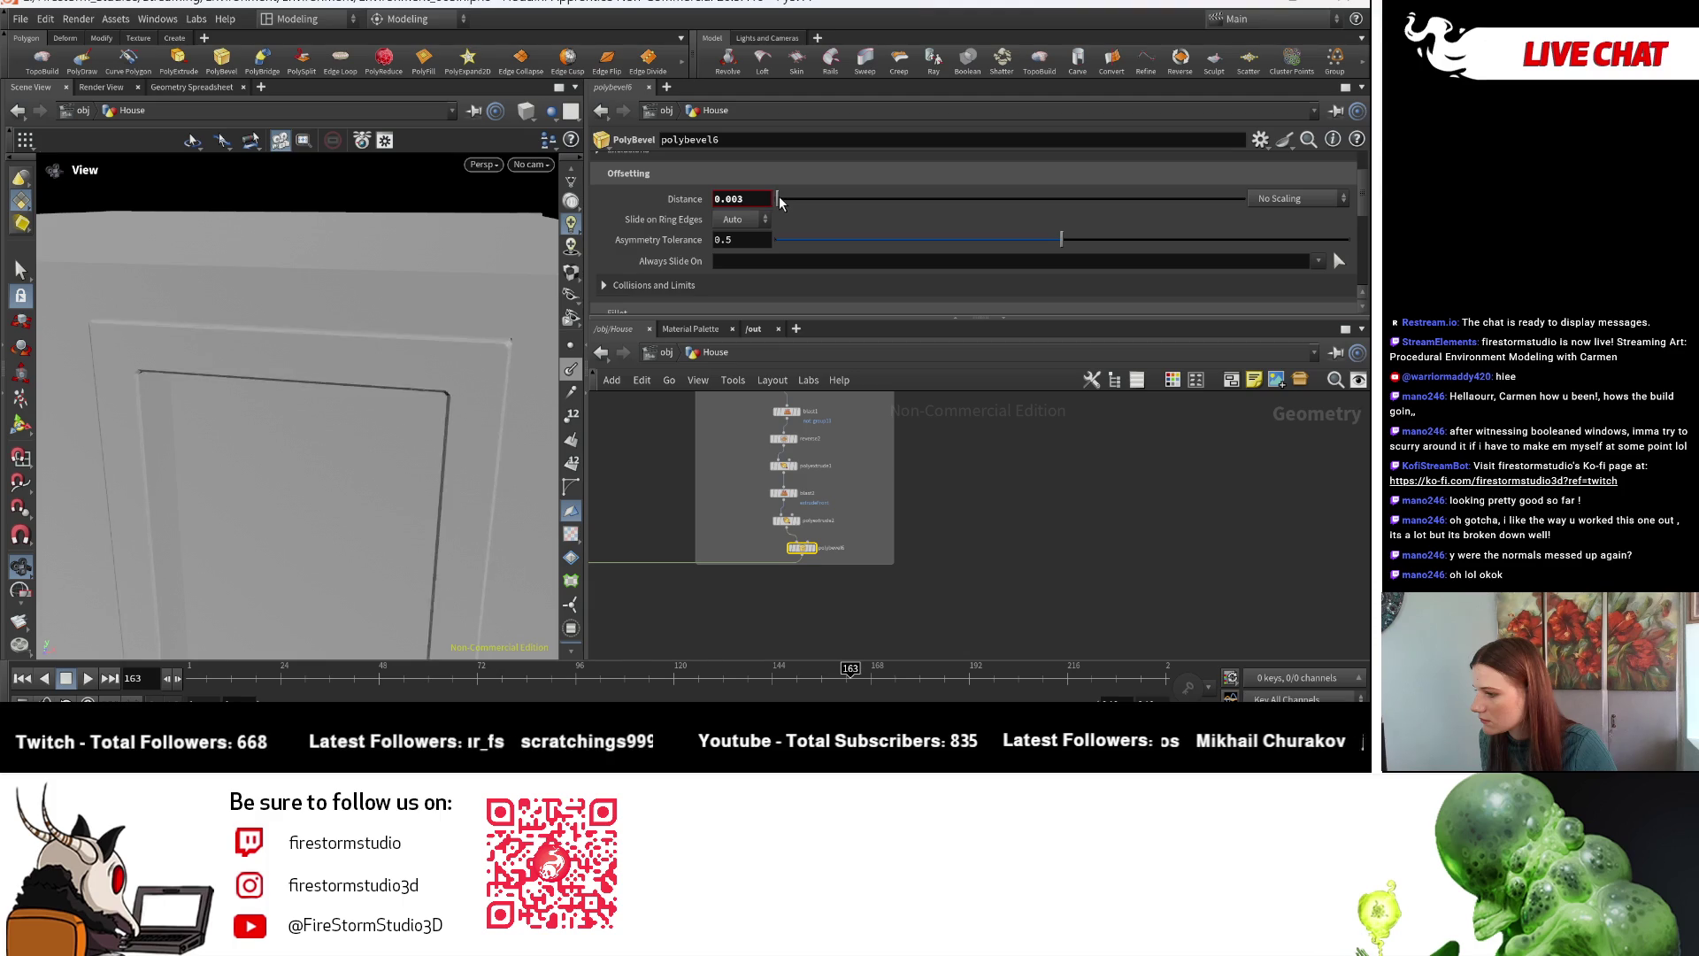
scroll(808, 219, "down", 3)
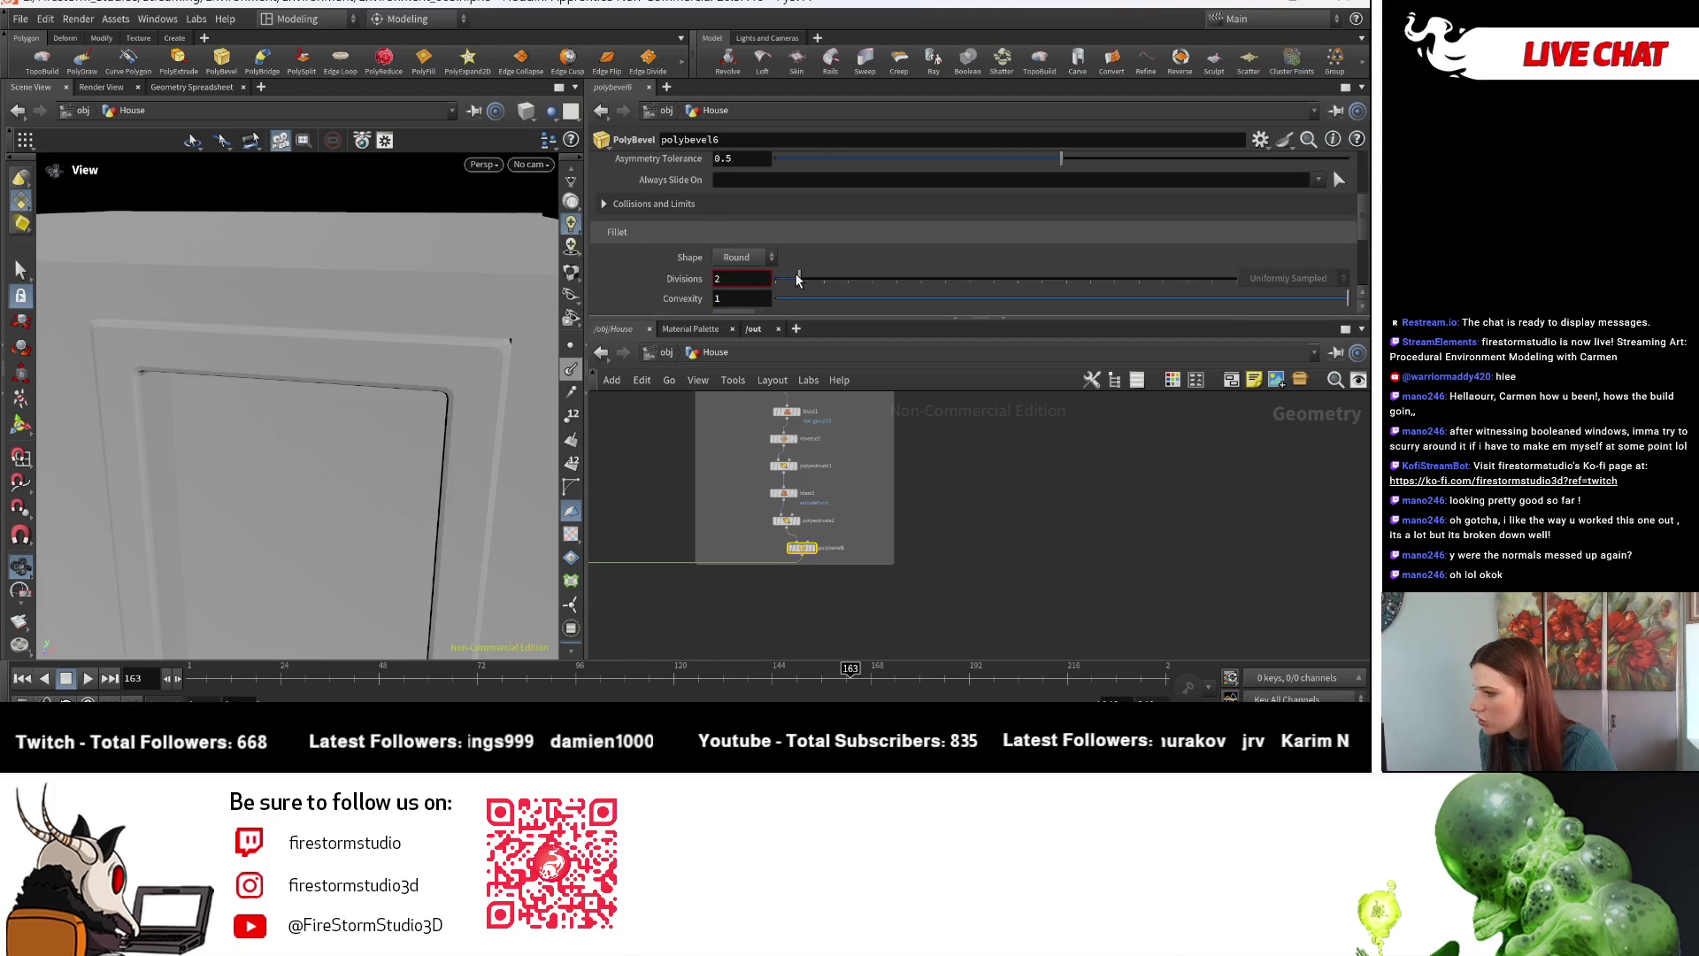
mouse_move(332, 424)
left_mouse_down()
mouse_move(383, 383)
mouse_move(417, 430)
mouse_move(235, 383)
mouse_move(250, 402)
mouse_move(251, 337)
mouse_move(301, 338)
mouse_move(311, 380)
left_mouse_up()
scroll(742, 525, "down", 1)
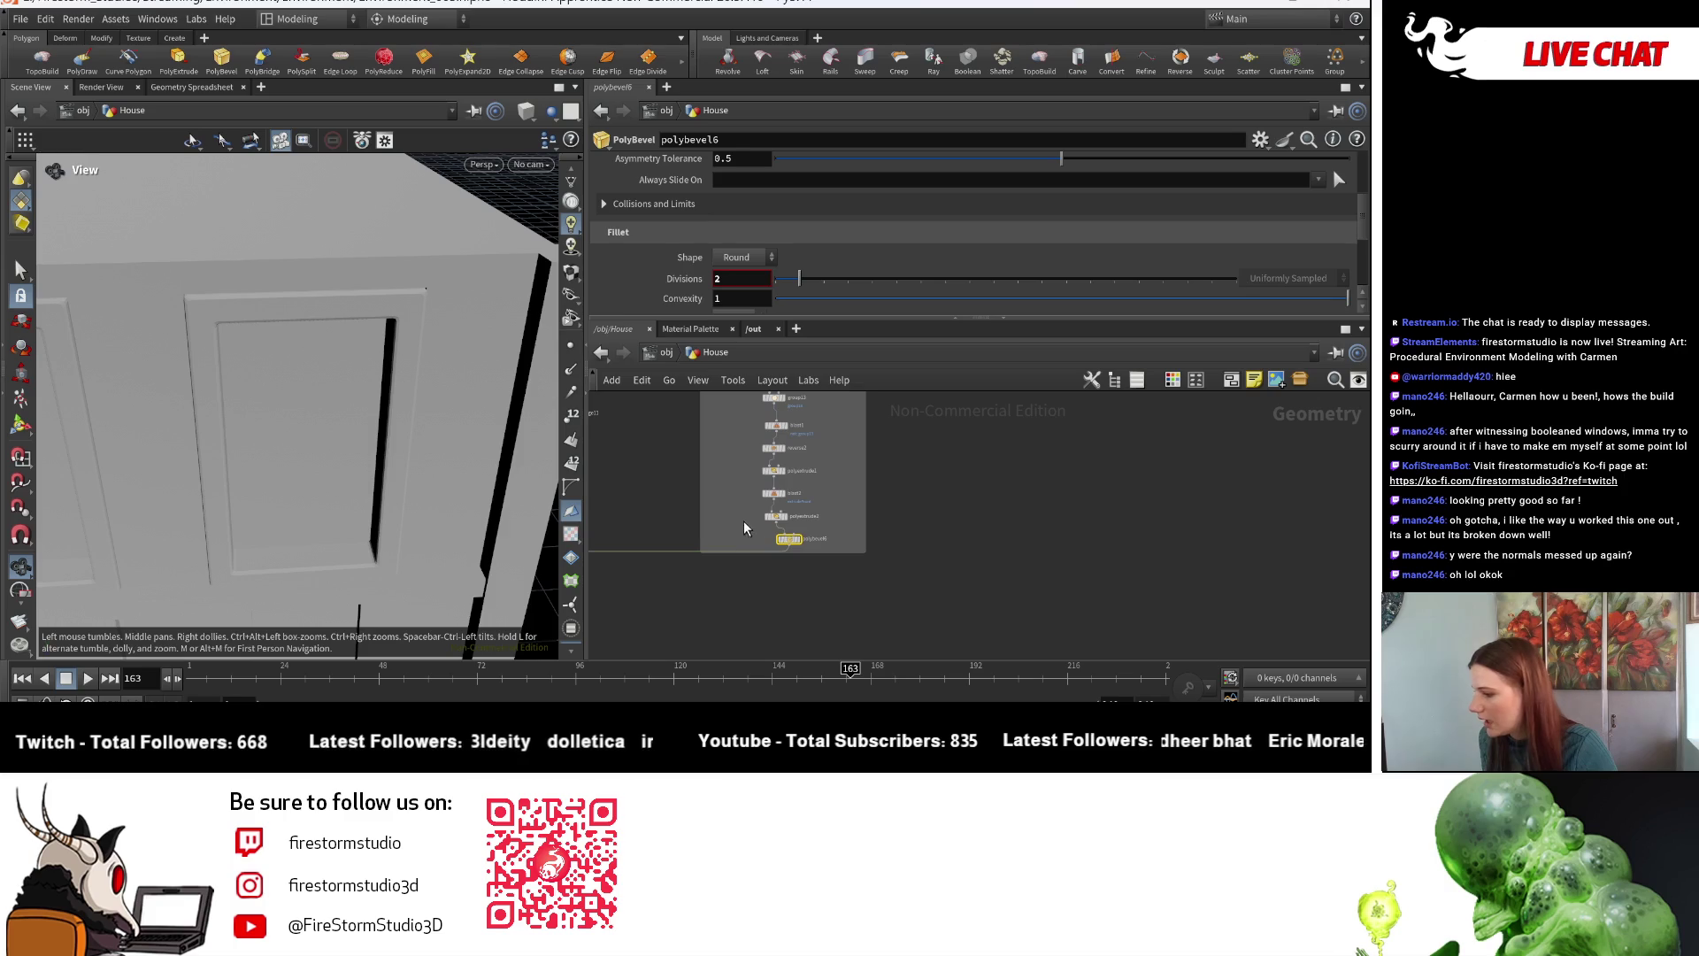
scroll(793, 548, "down", 3)
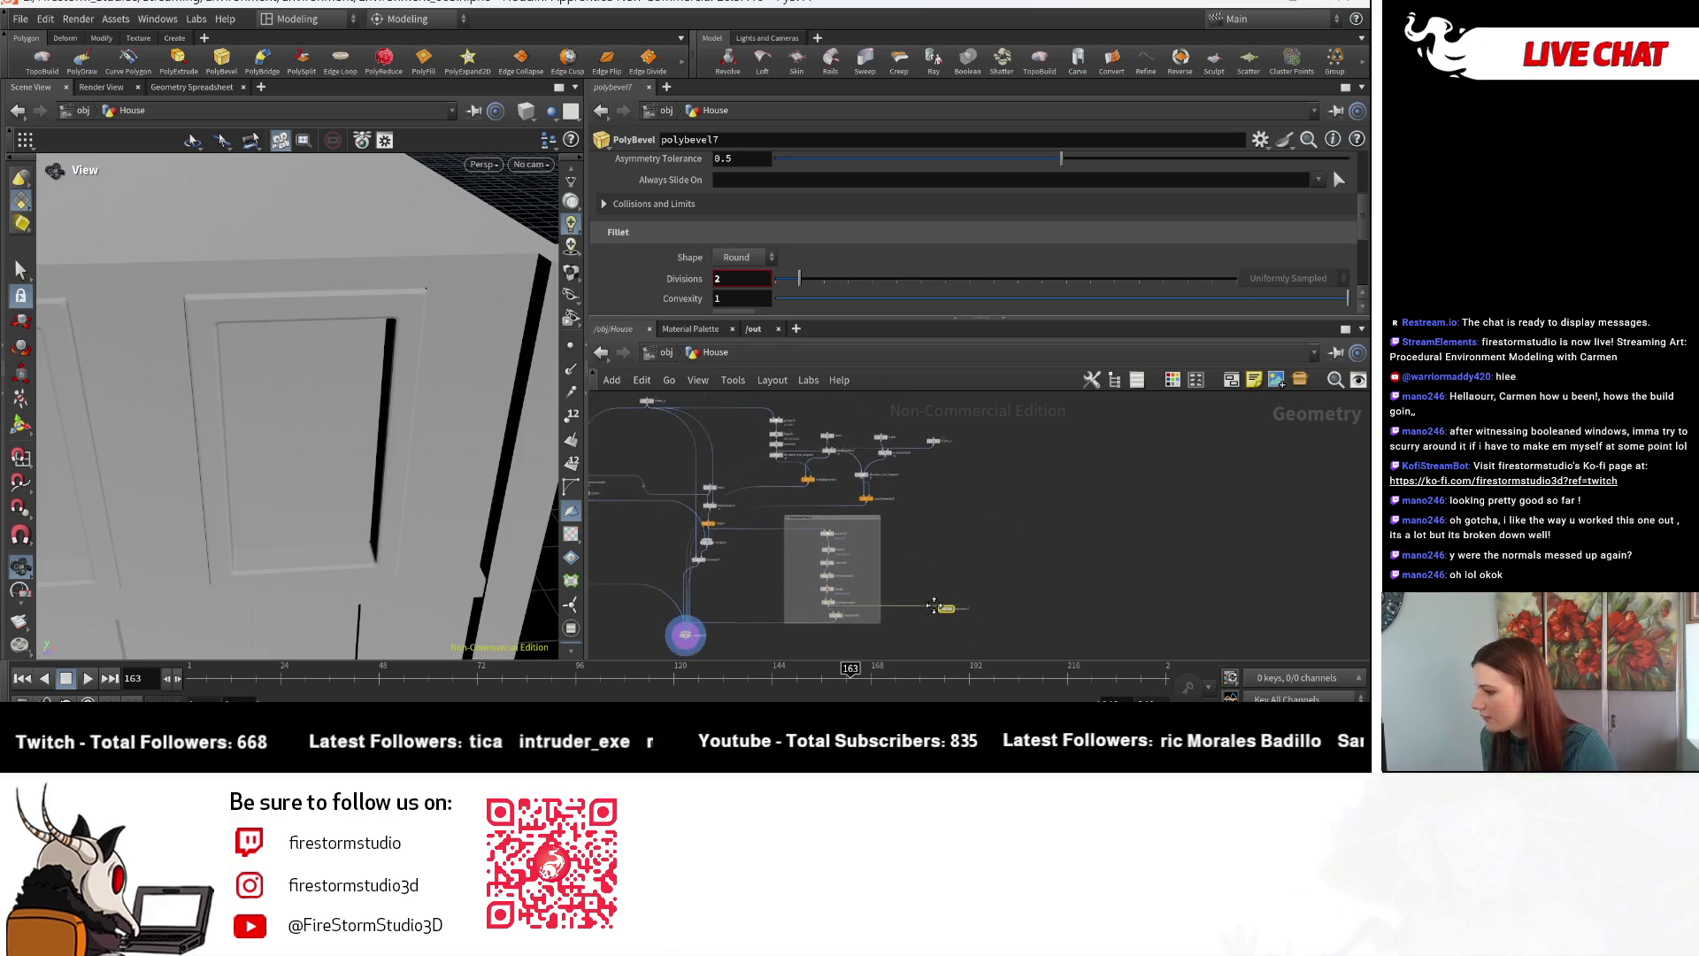
- Try inserting polybevel7 between box1 and matchsize19, then undo it
mouse_move(979, 525)
left_mouse_down("alt")
mouse_move(971, 605)
mouse_move(876, 562)
mouse_move(782, 462)
left_mouse_up("alt")
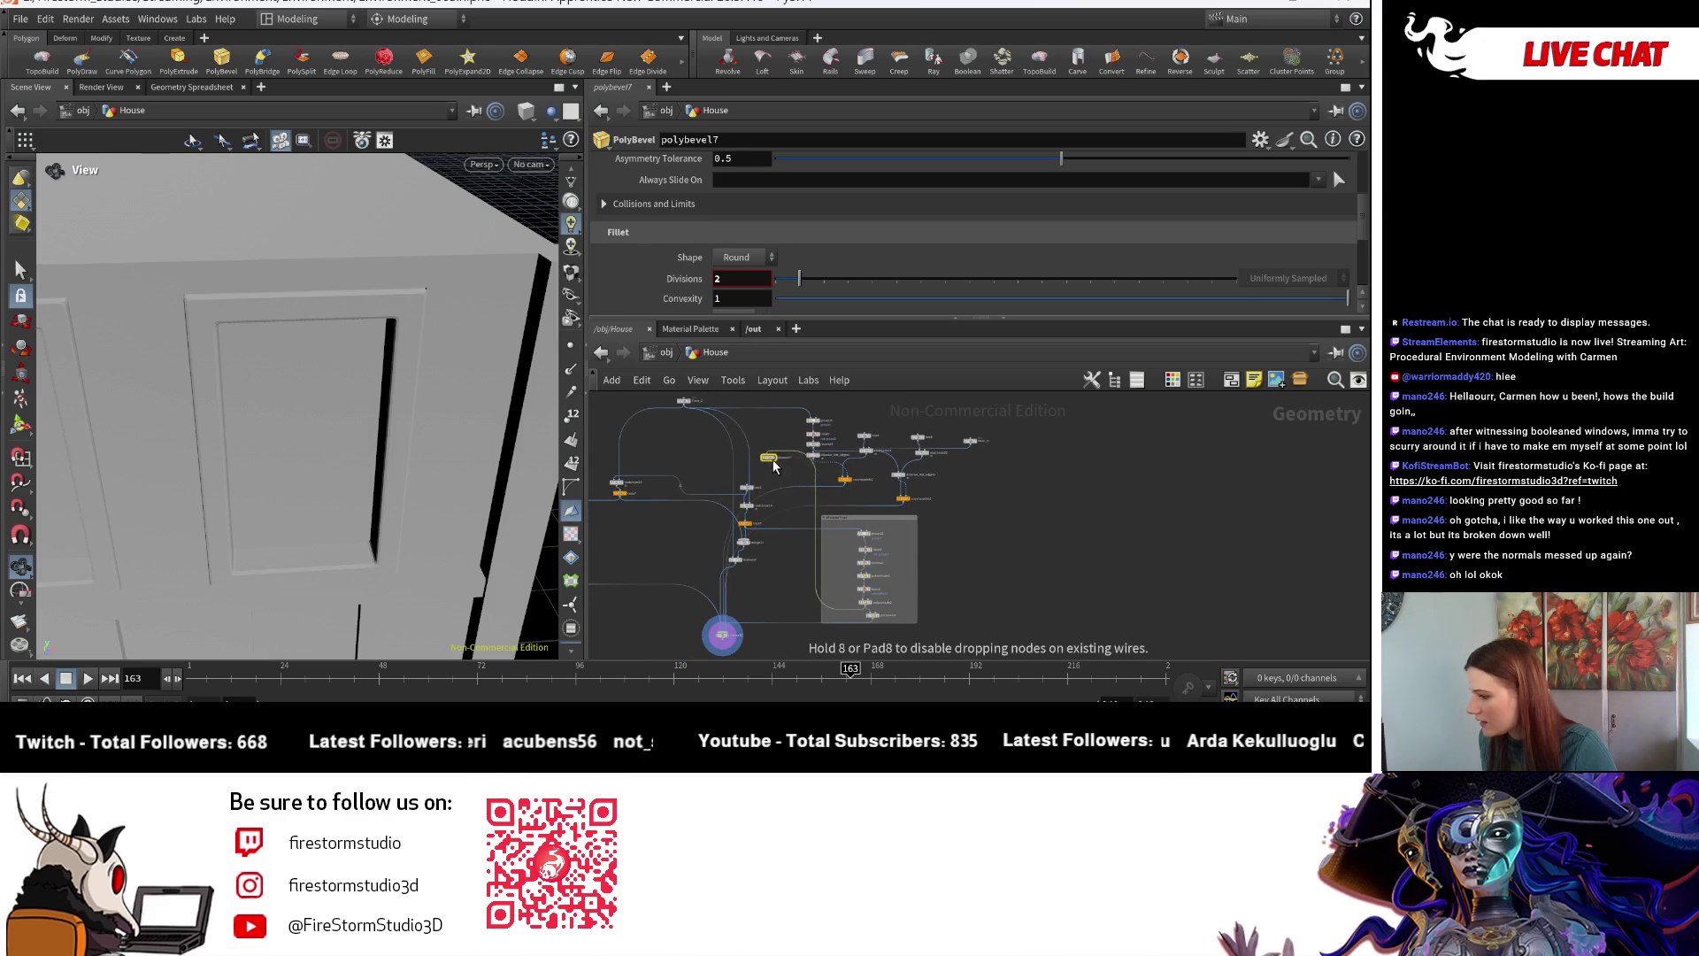
scroll(773, 467, "up", 6)
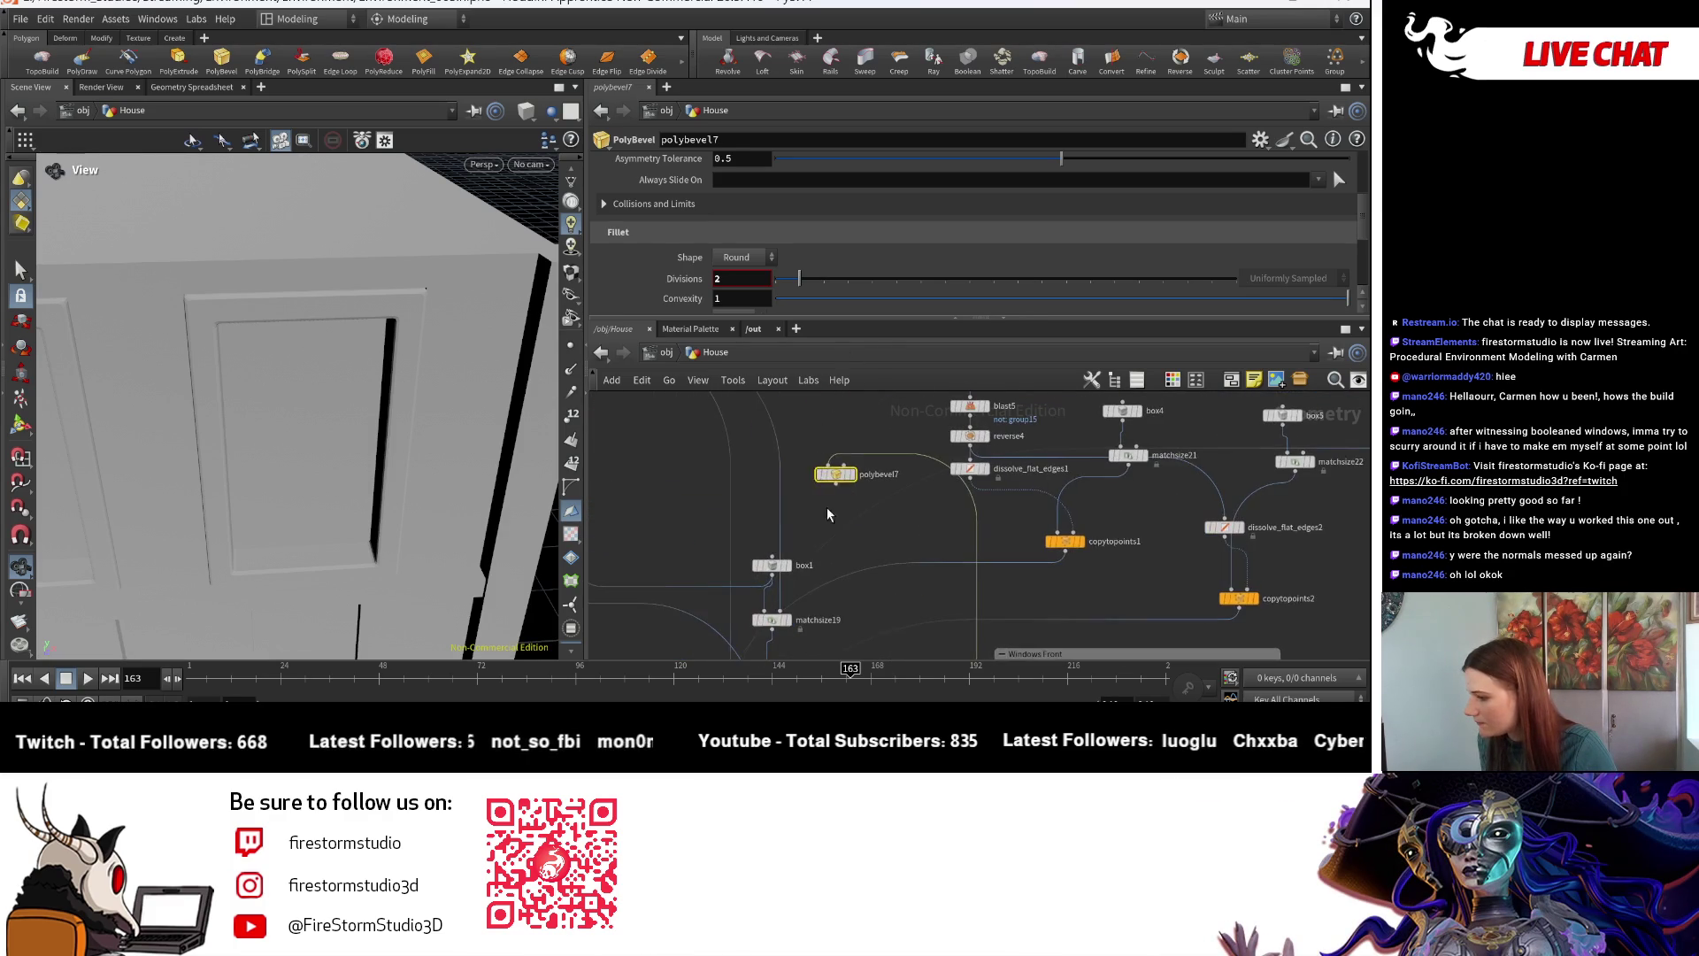
left_click_drag(839, 486, 772, 613)
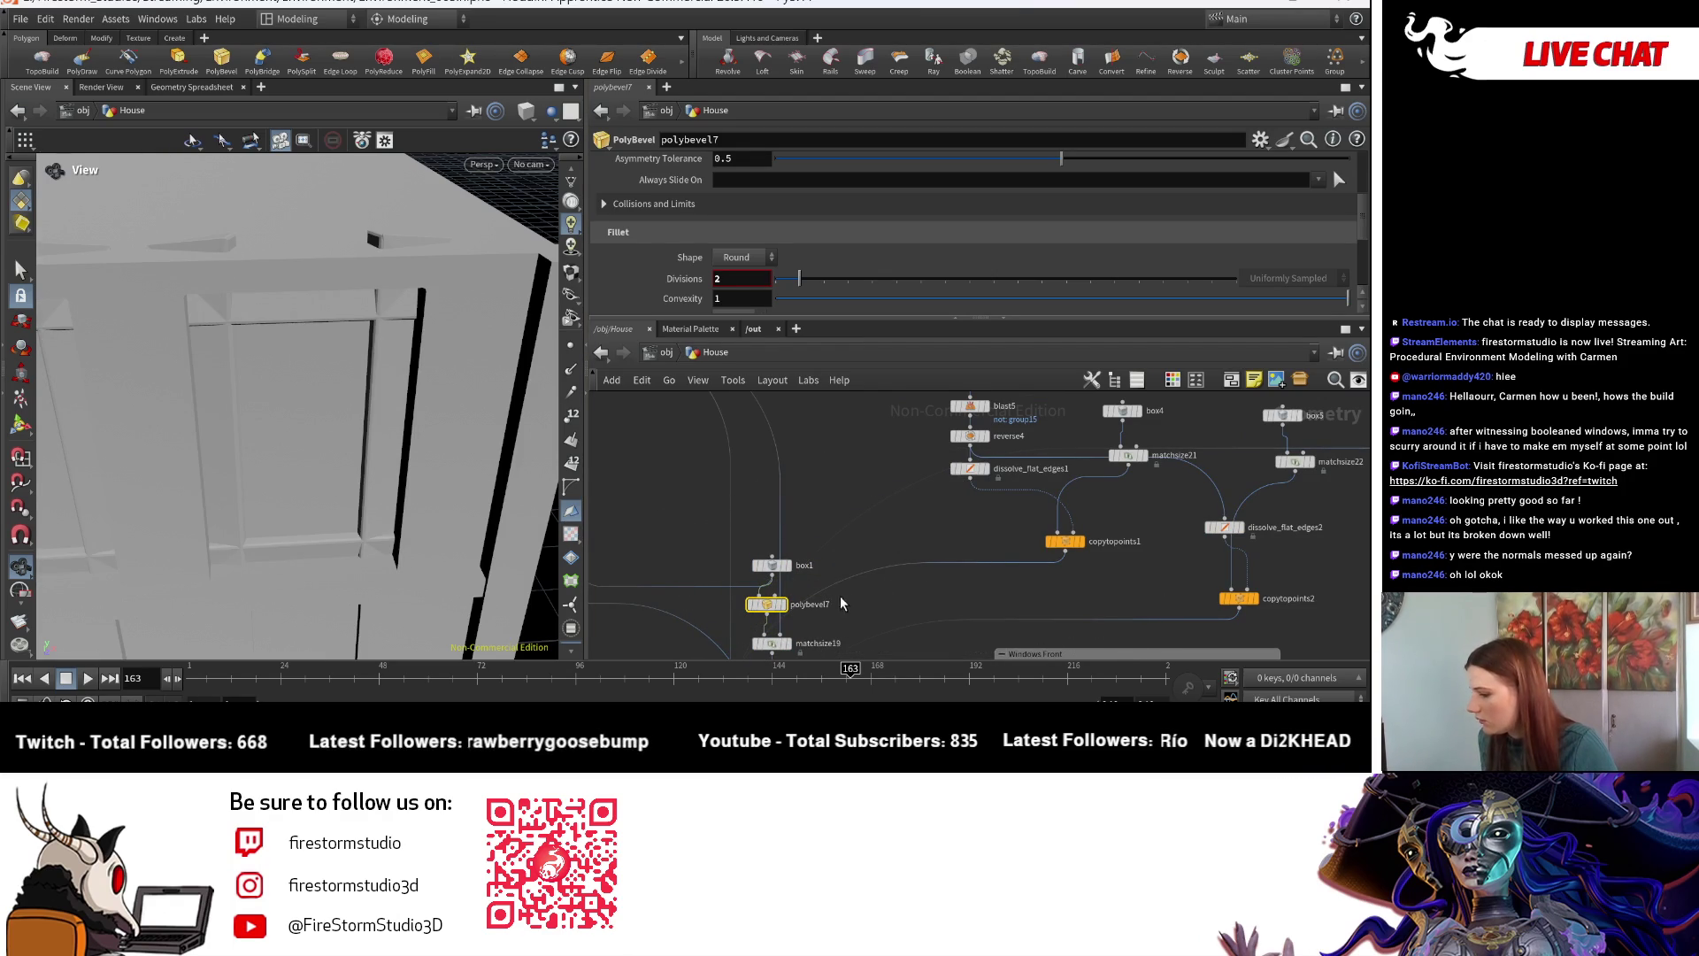
key("ctrl+z")
- Display box1 and place polybevel7 directly below it
middle_click_drag(791, 571, 766, 467)
left_click(767, 462)
left_click_drag(334, 330, 421, 442)
middle_click_drag(735, 460, 733, 518)
left_click_drag(744, 522, 724, 492)
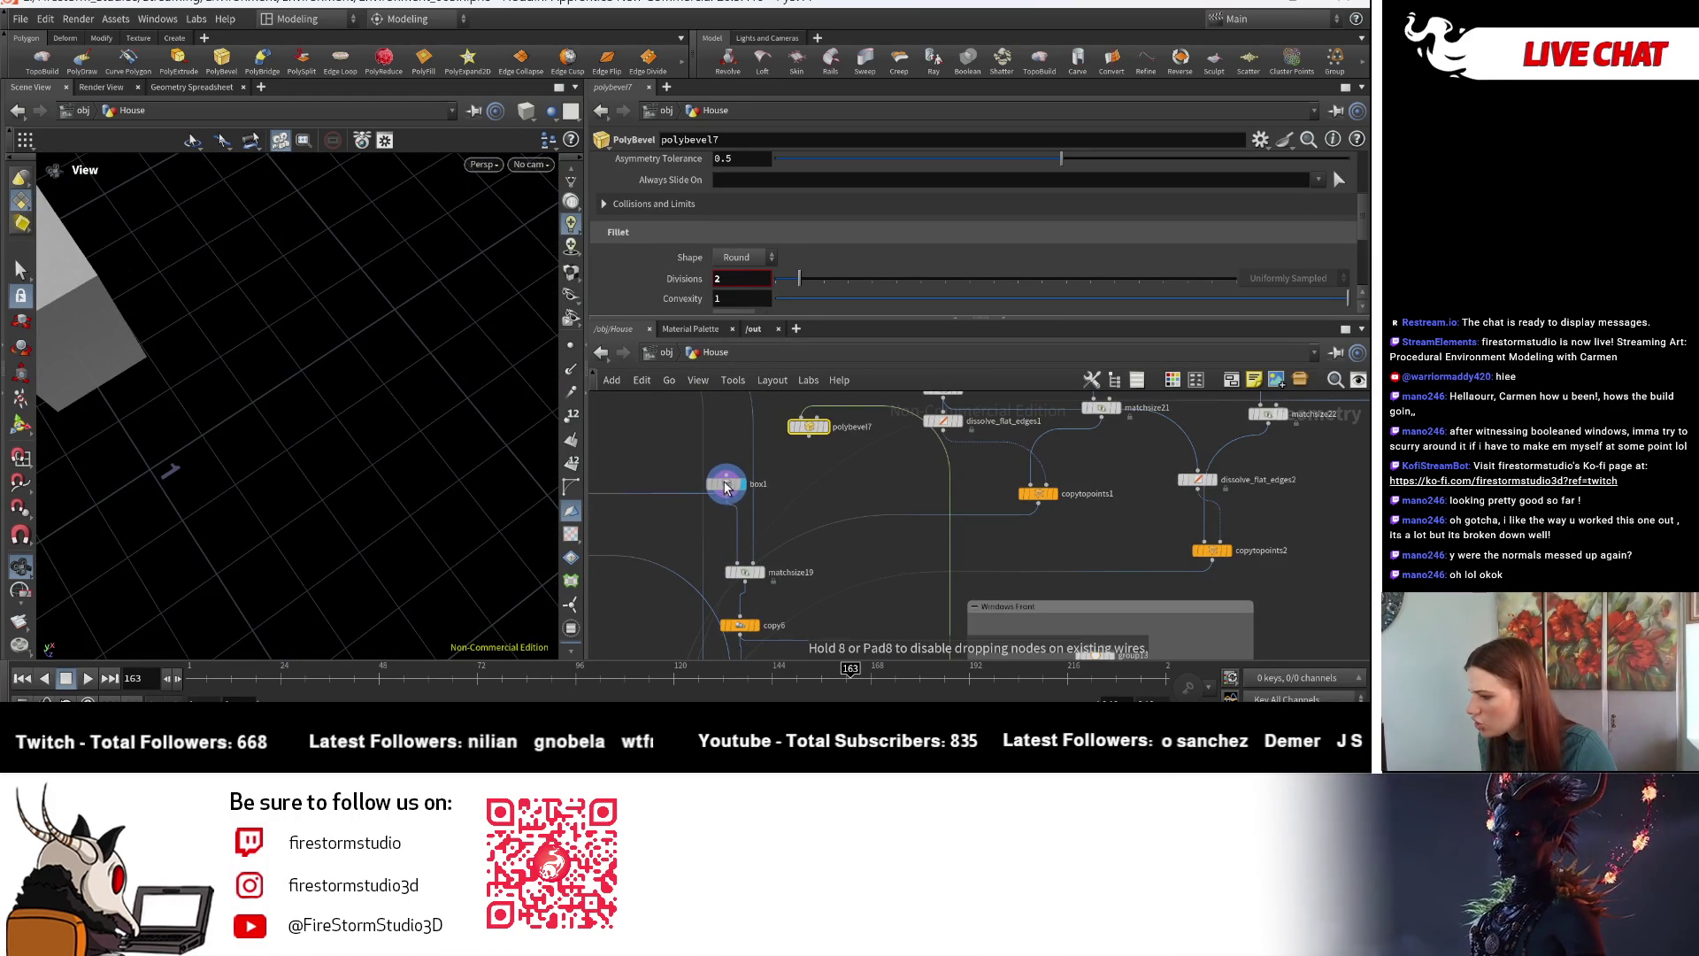
mouse_move(807, 447)
left_mouse_down()
mouse_move(790, 500)
mouse_move(722, 532)
mouse_move(736, 530)
left_mouse_up()
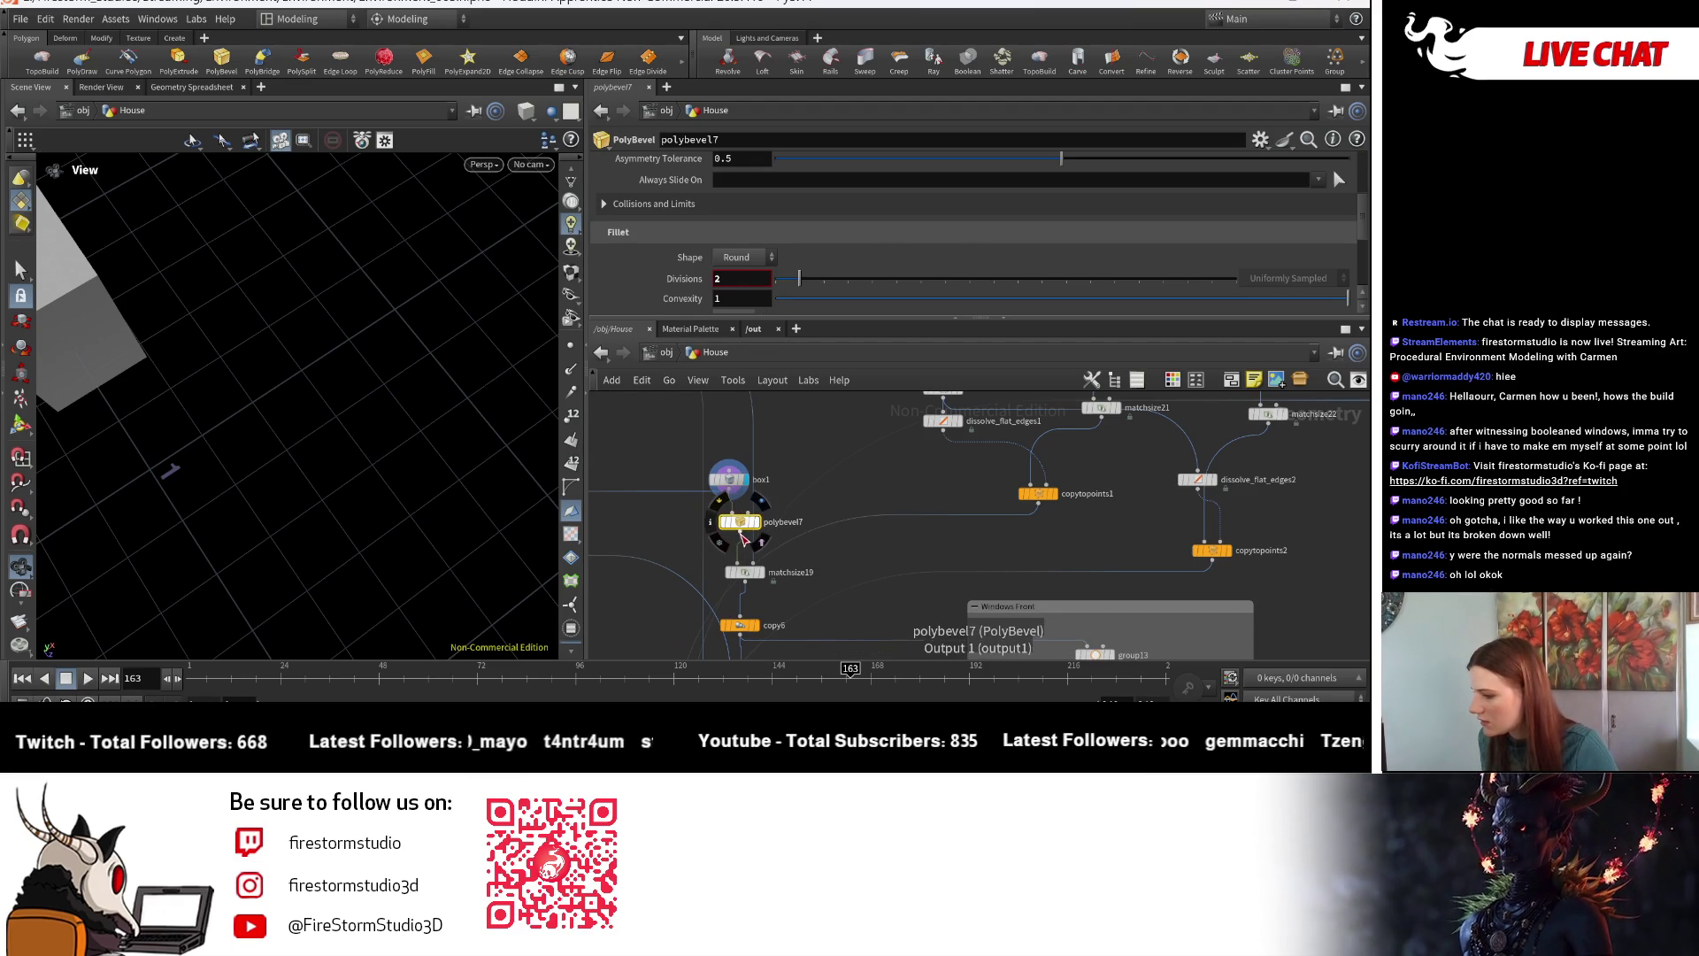
- Start a wire from polybevel7's output while viewing the matchsize20 and copy7 branch
left_click(743, 537)
middle_click_drag(619, 487, 1168, 505)
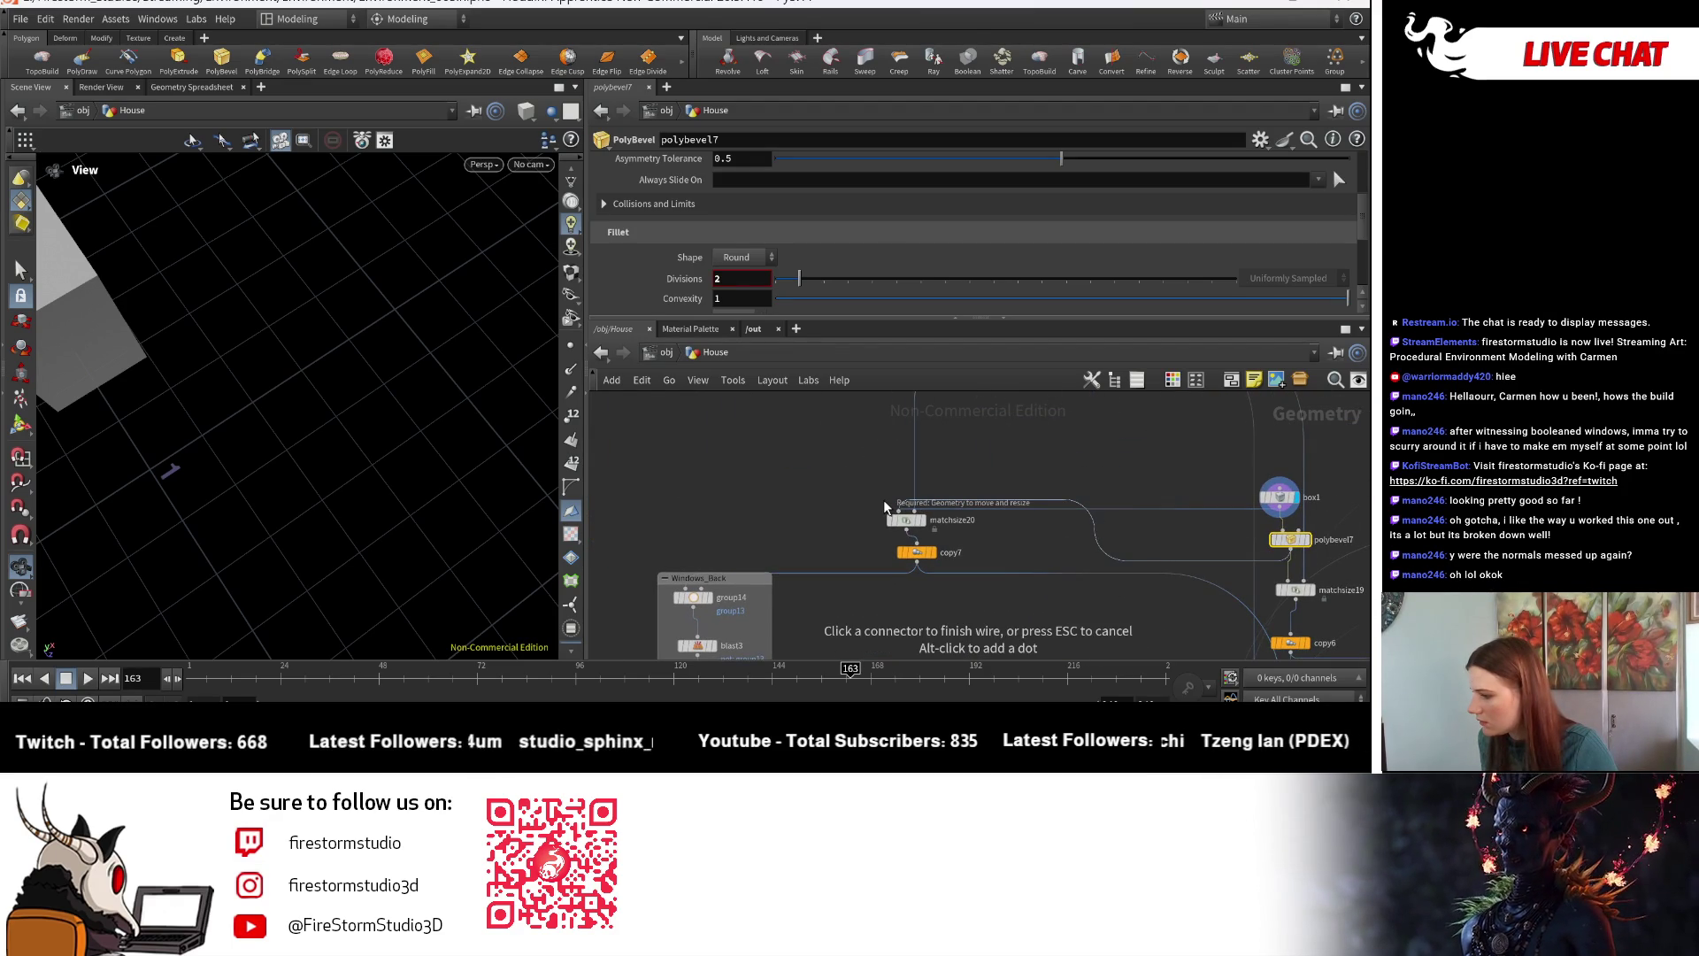
mouse_move(1025, 531)
middle_mouse_down()
mouse_move(925, 547)
mouse_move(856, 599)
middle_mouse_up()
scroll(856, 599, "down", 6)
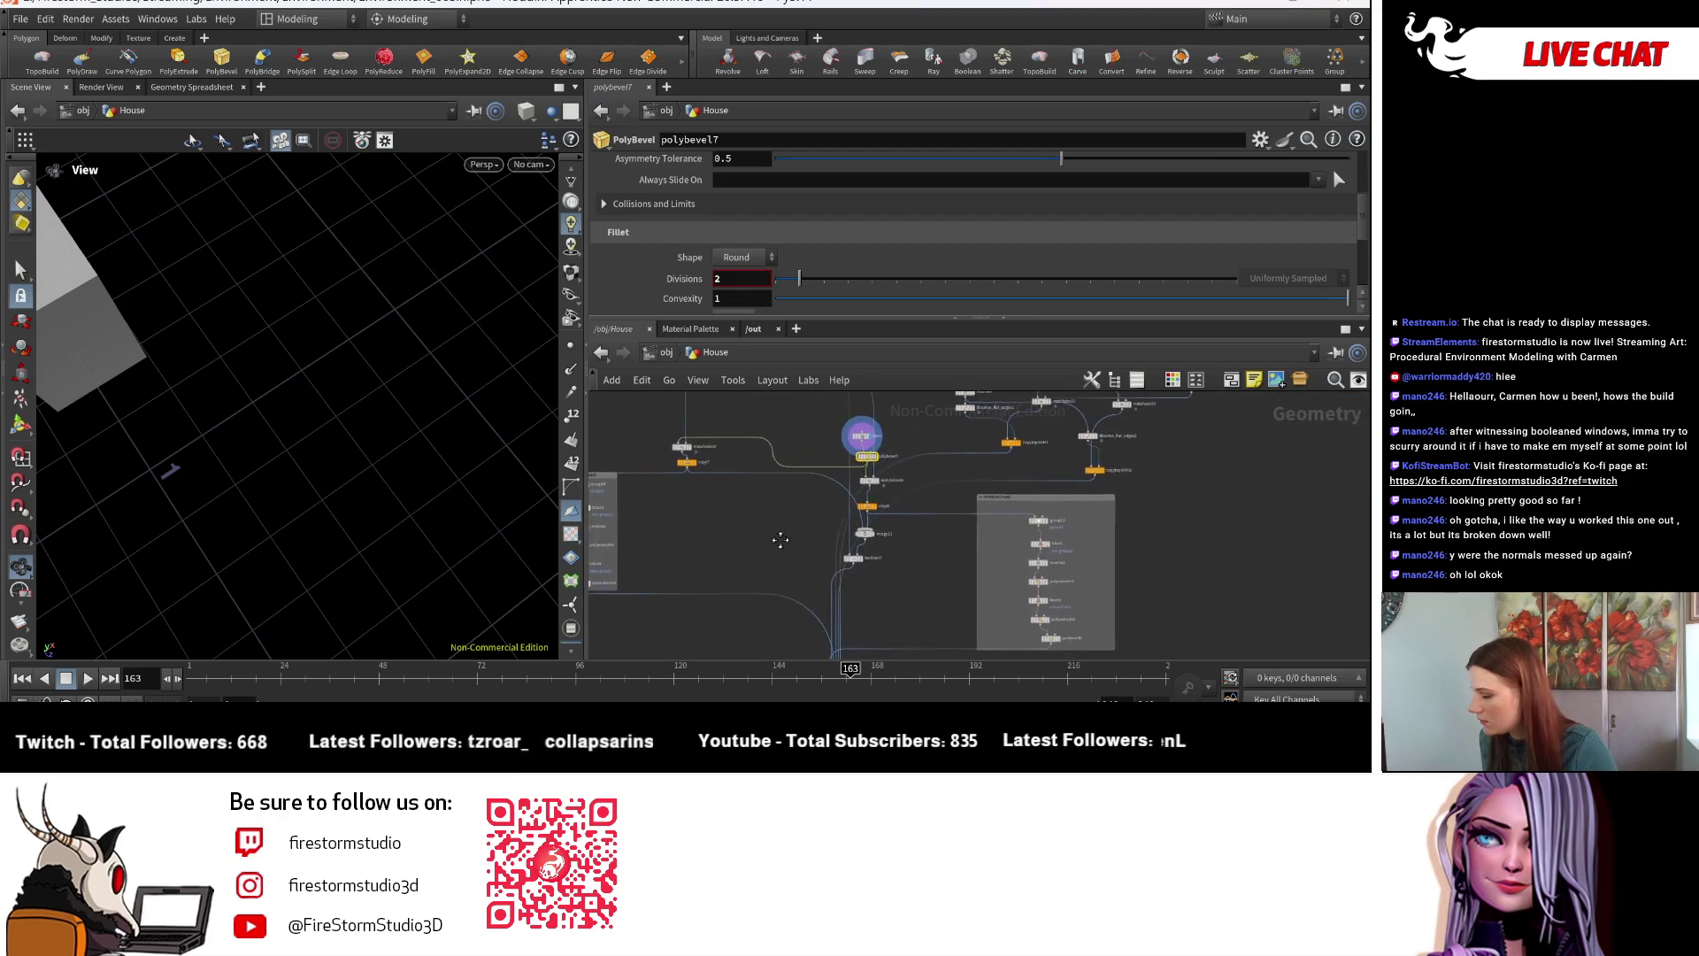
scroll(796, 530, "up", 3)
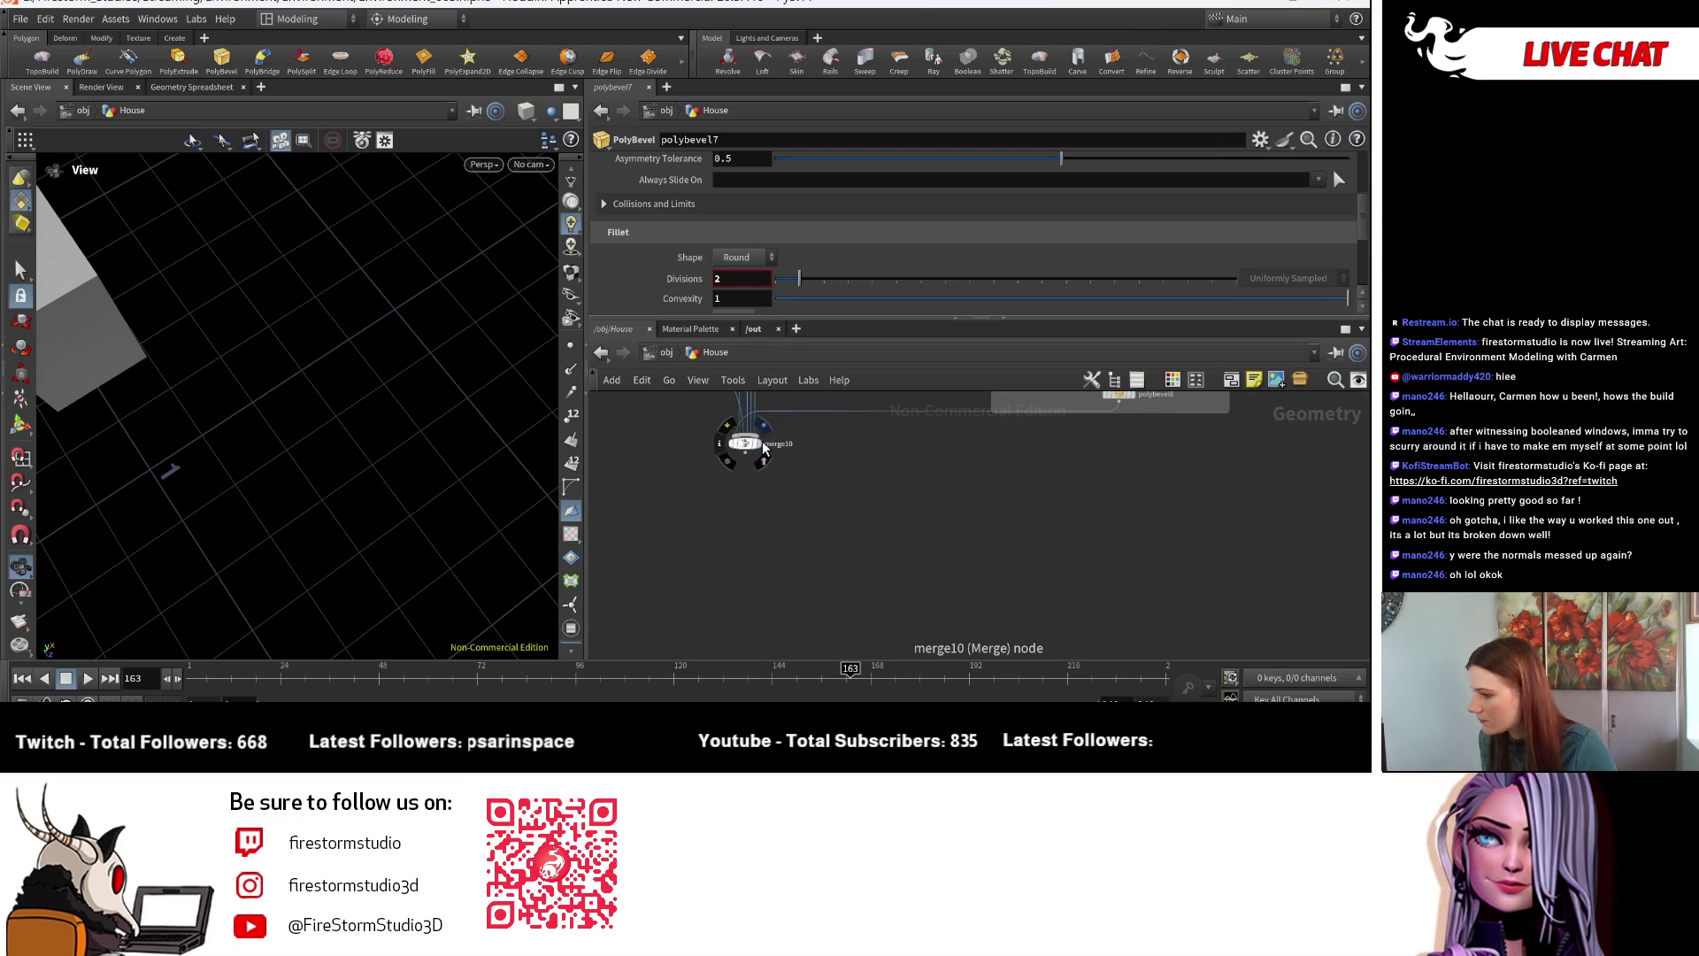
- Display merge10 and orbit to a frontal view of the house
left_click(763, 448)
mouse_move(201, 406)
left_mouse_down()
mouse_move(277, 342)
mouse_move(211, 479)
mouse_move(395, 395)
mouse_move(333, 319)
mouse_move(378, 378)
mouse_move(343, 383)
left_mouse_up()
scroll(841, 437, "down", 5)
middle_click_drag(862, 579, 870, 643)
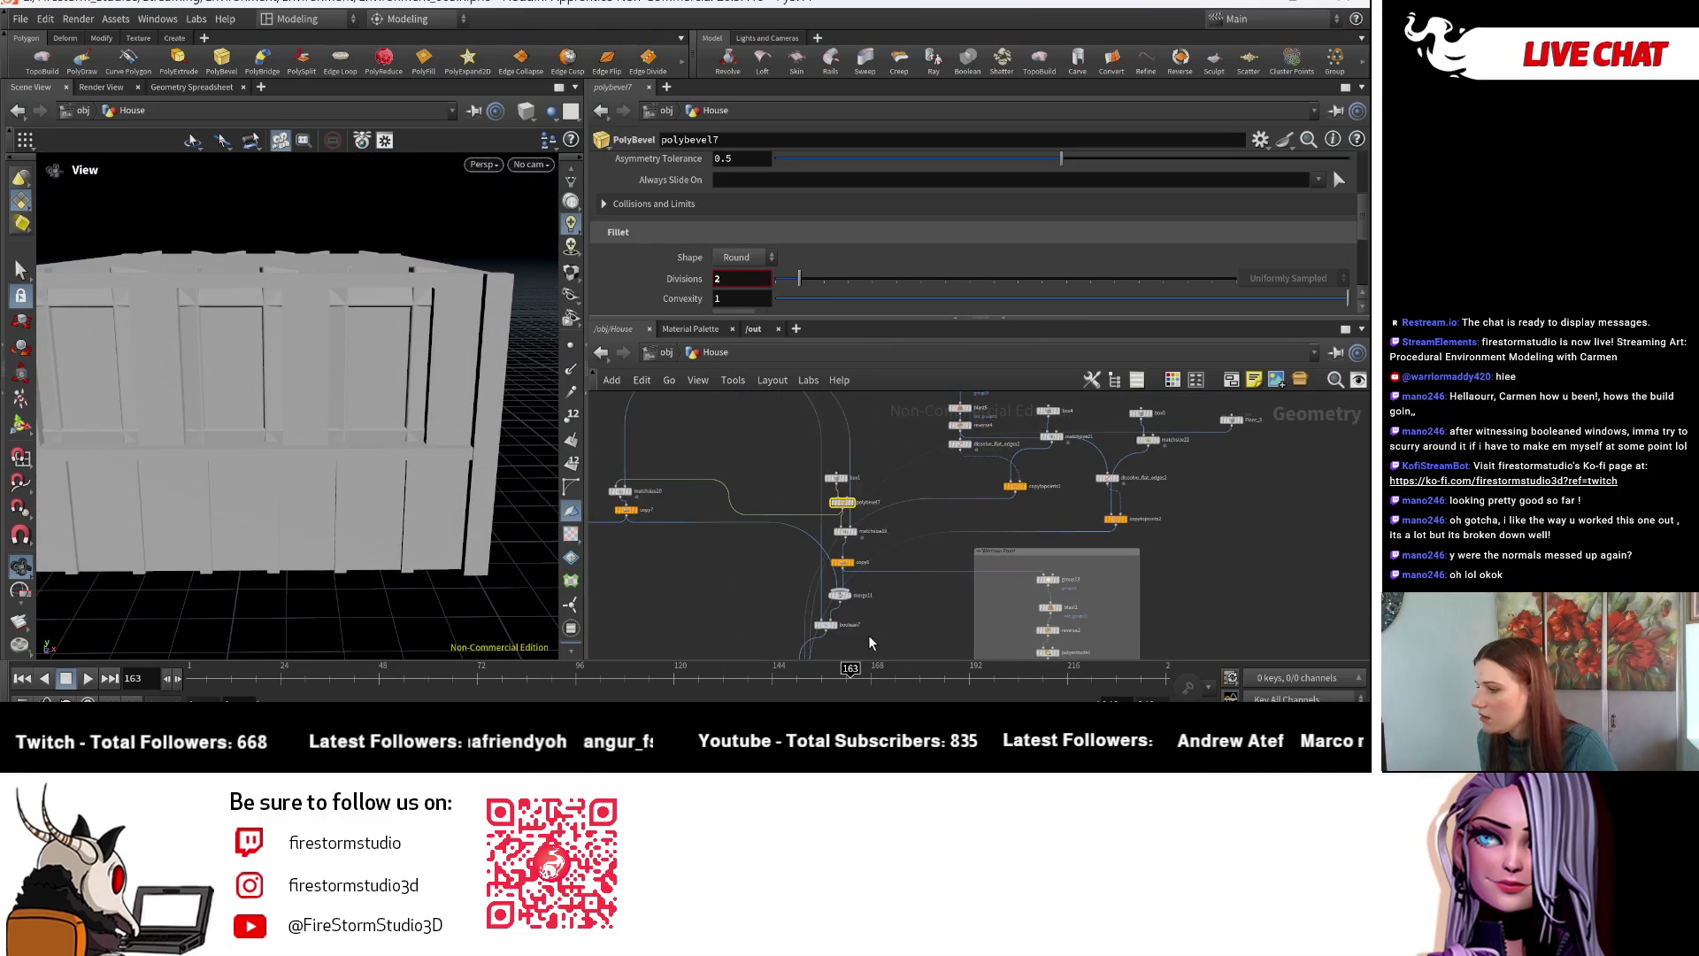
scroll(841, 495, "up", 4)
- Replace box1's old wire: polybevel7 into matchsize19, box1 into matchsize20
left_click_drag(839, 504, 742, 514)
middle_click_drag(916, 553, 857, 444)
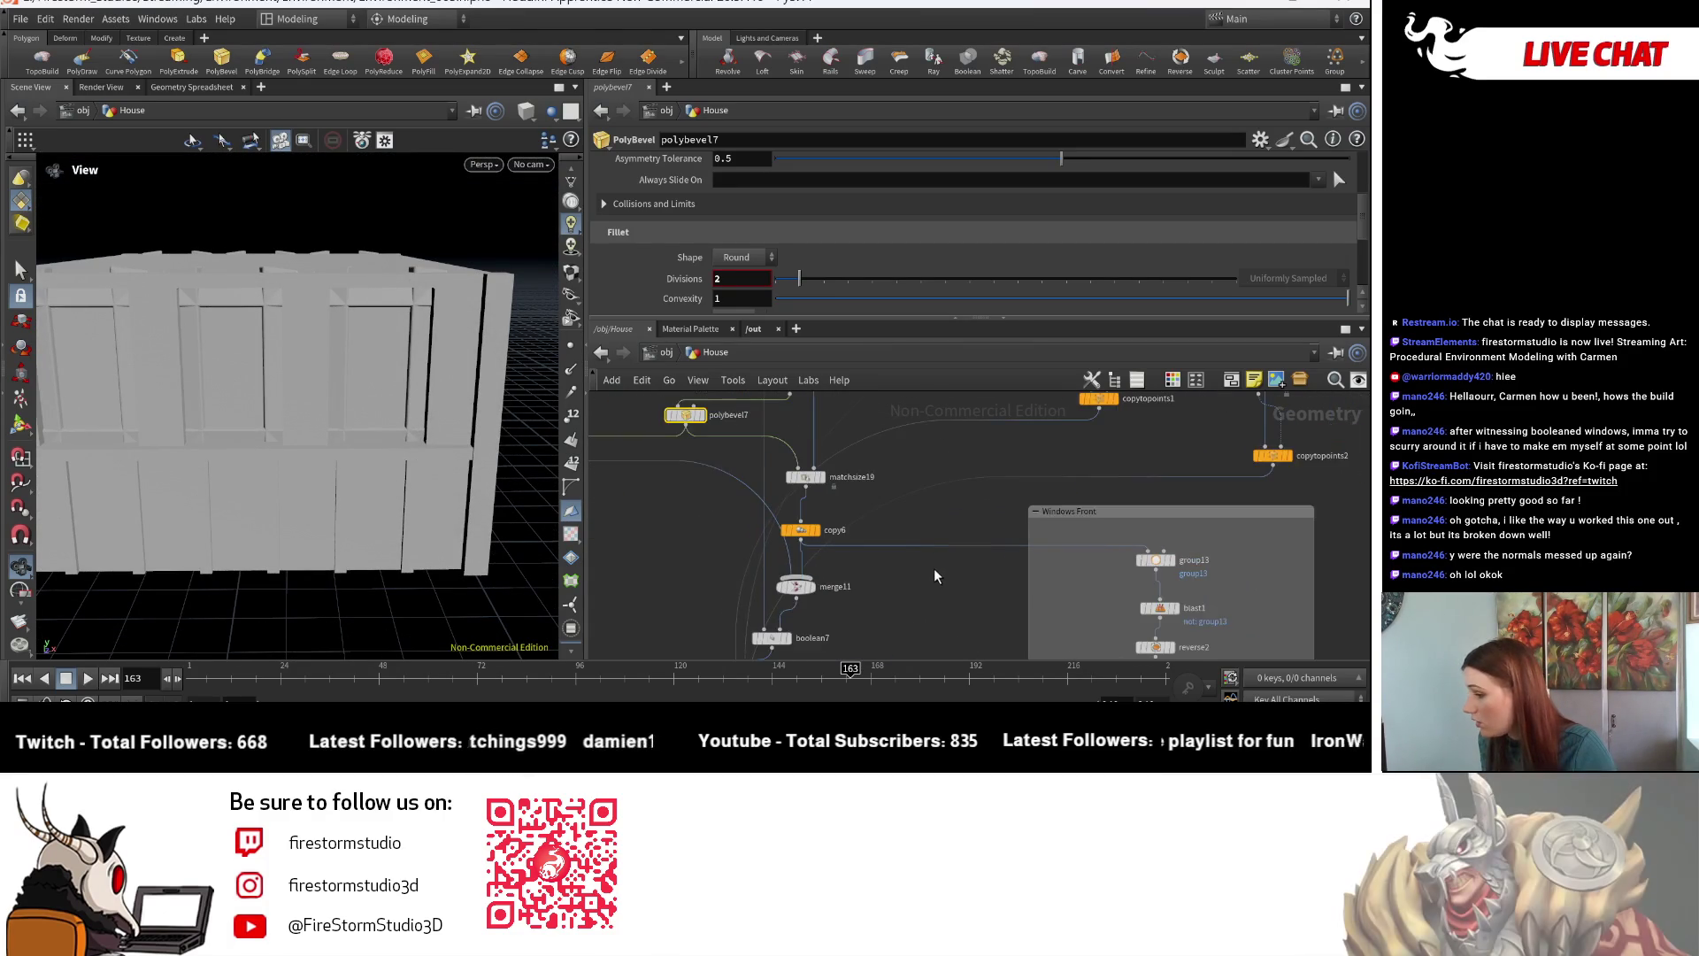
middle_click_drag(937, 576, 941, 631)
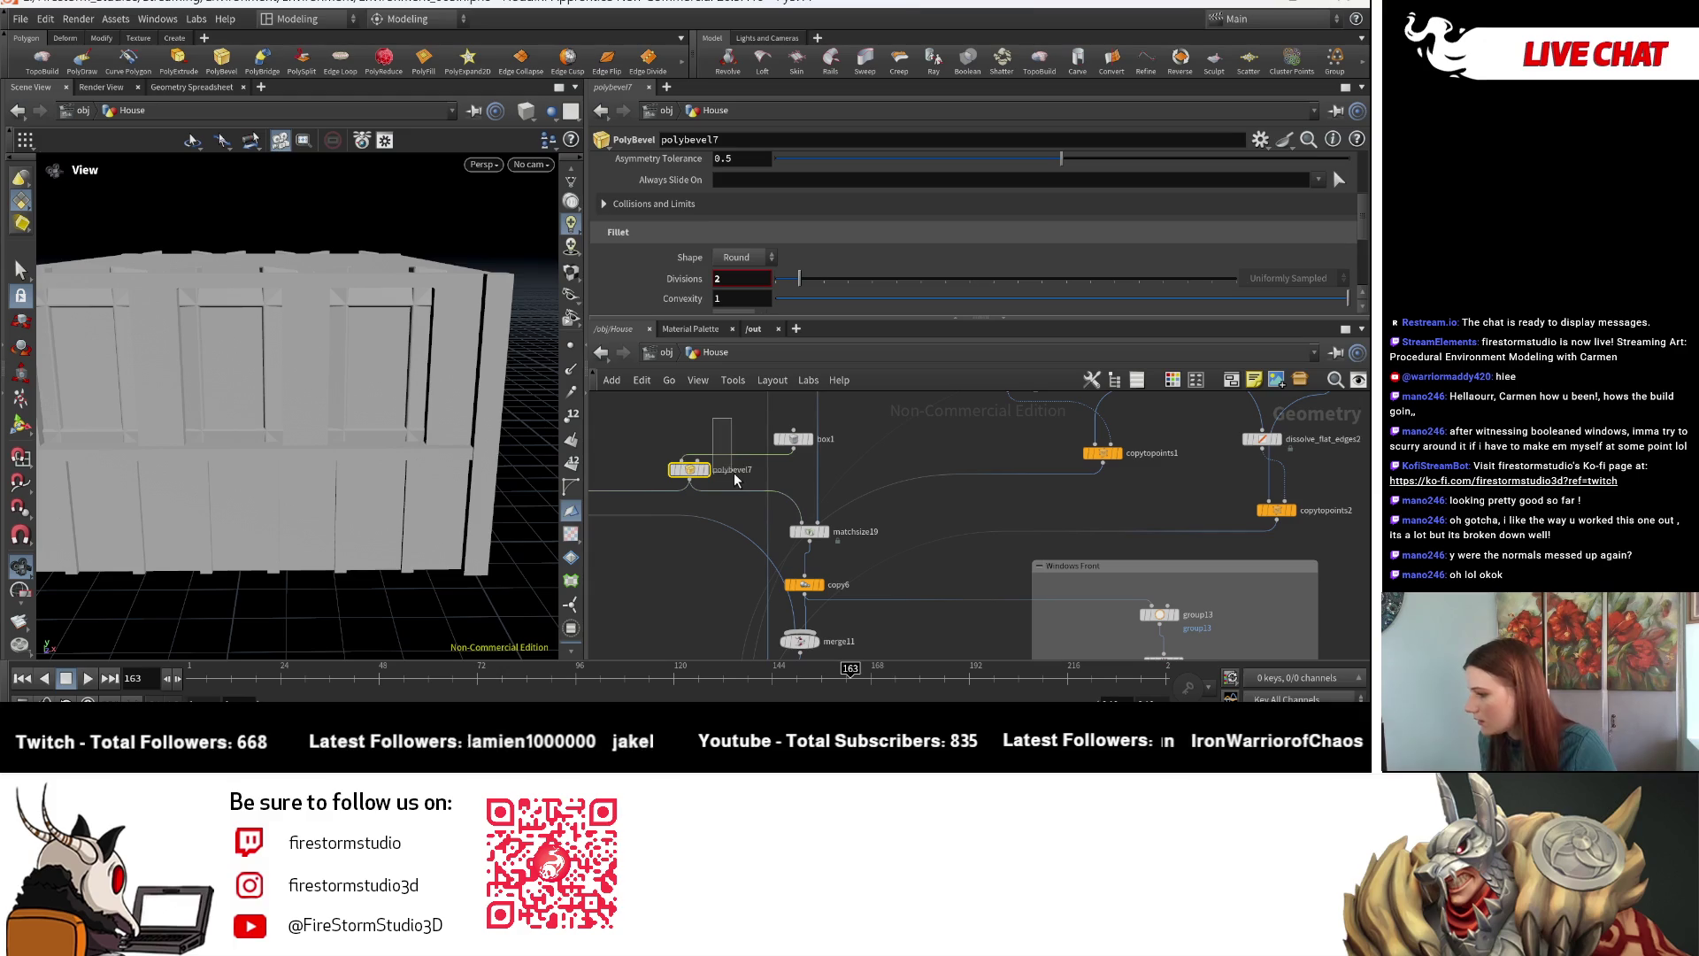
key("Delete")
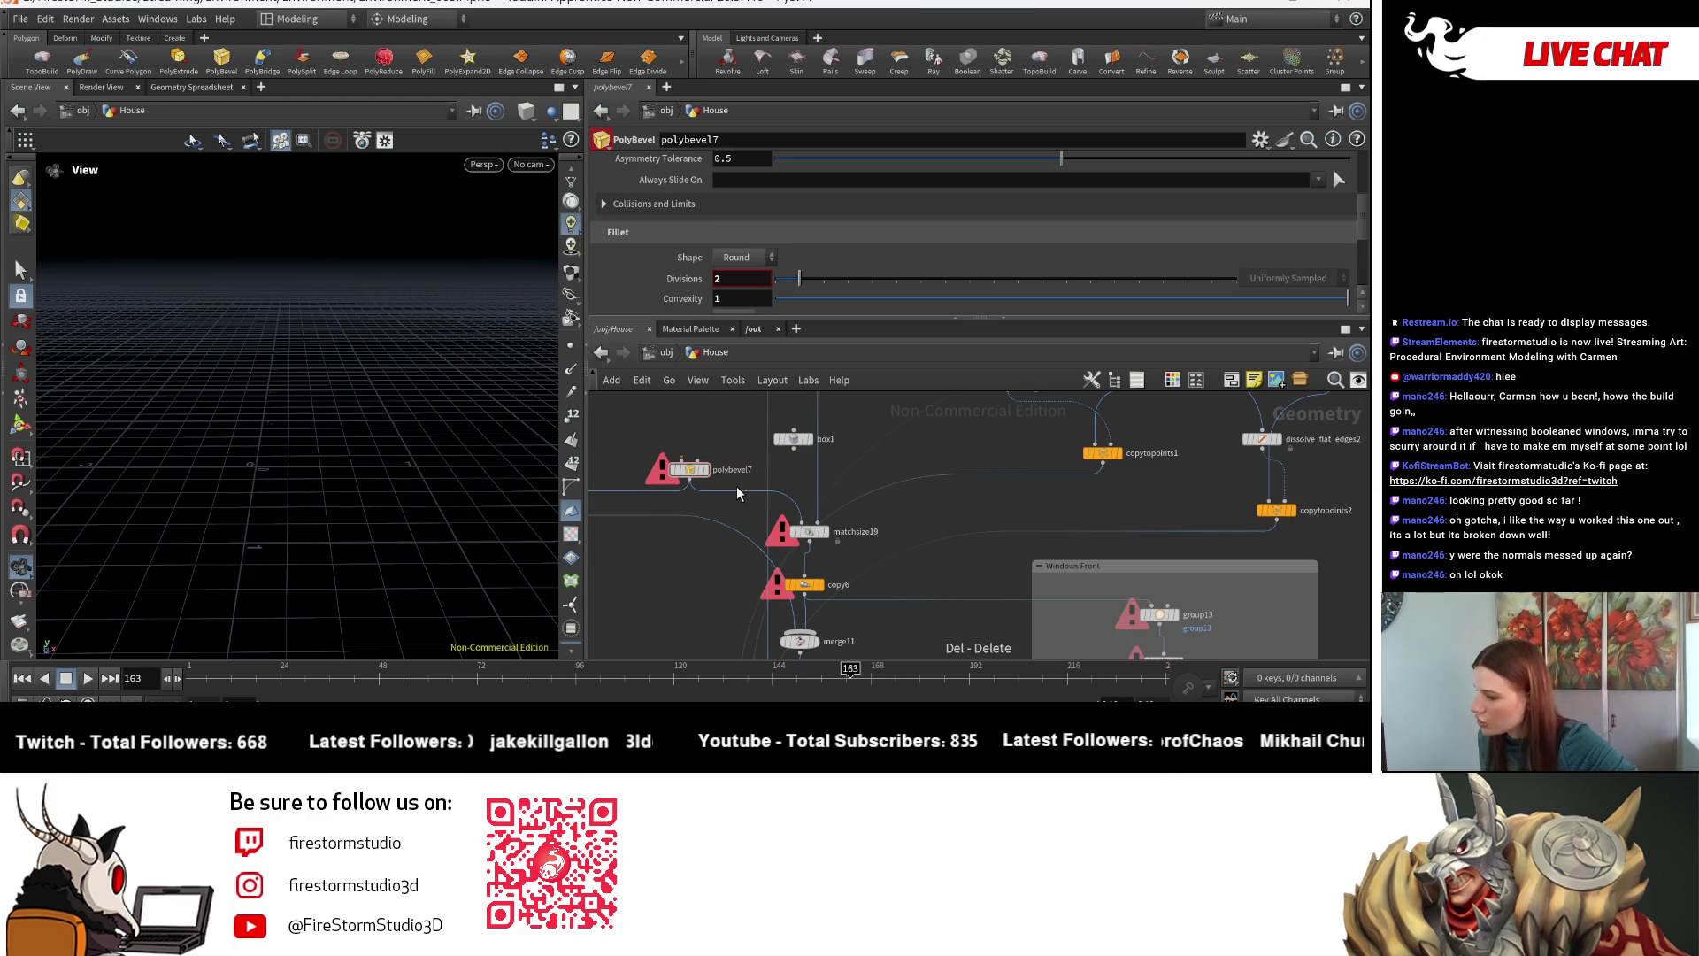
left_click(791, 524)
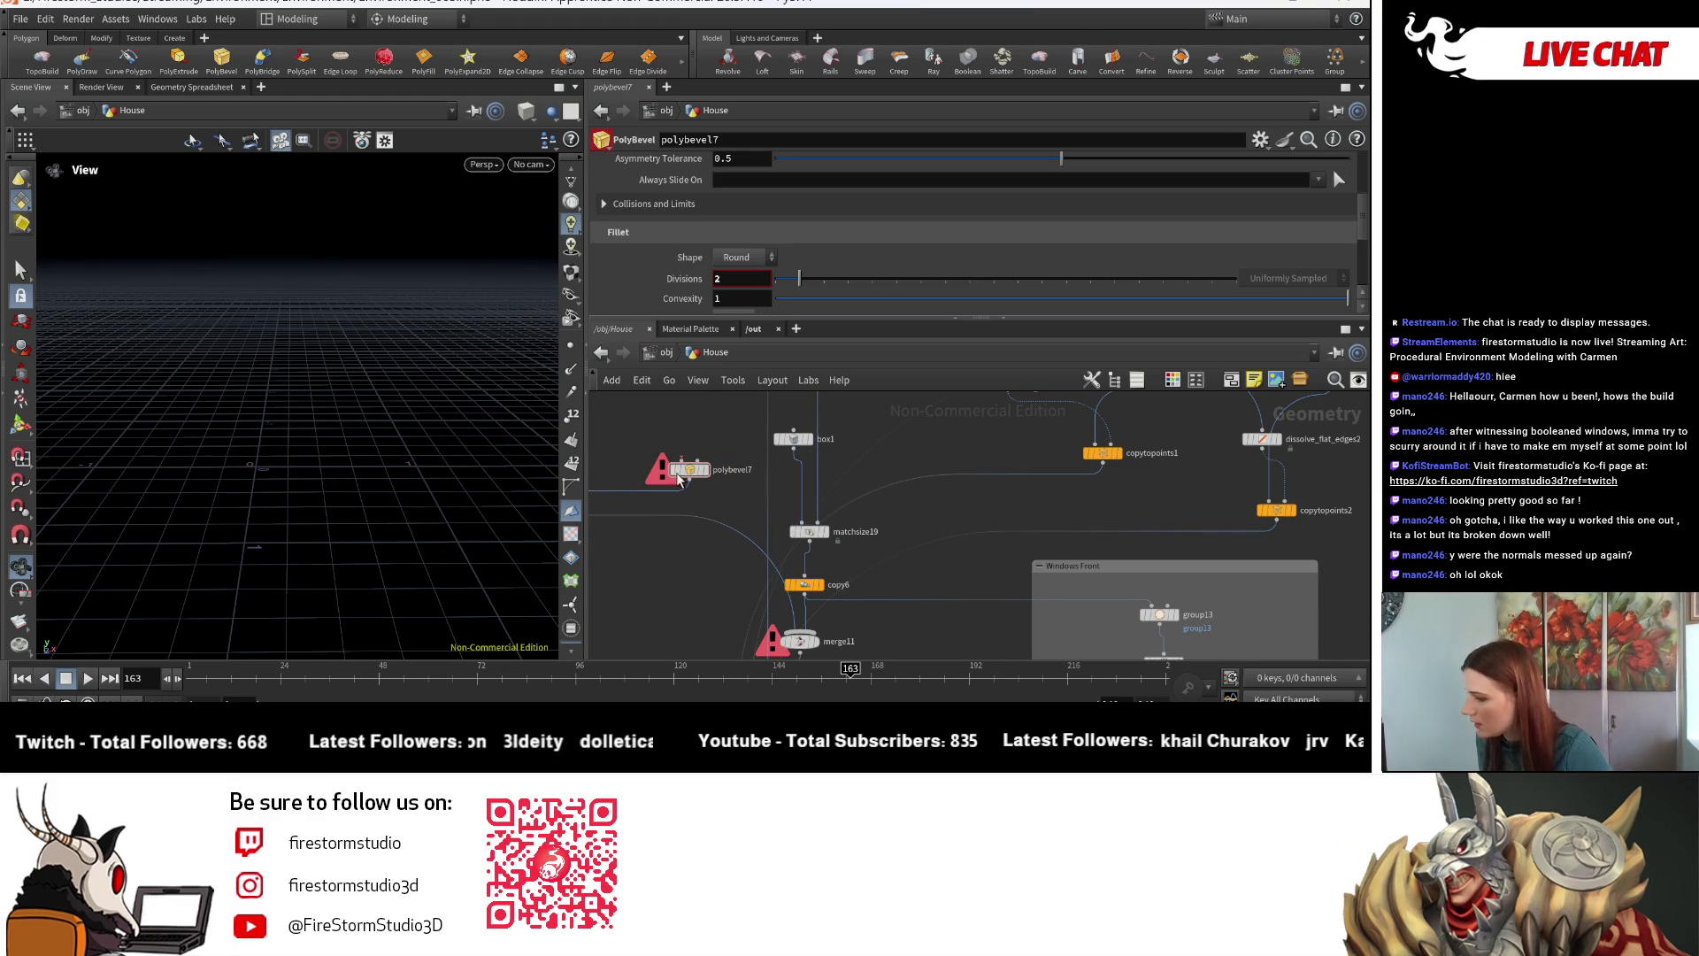
left_click(793, 452)
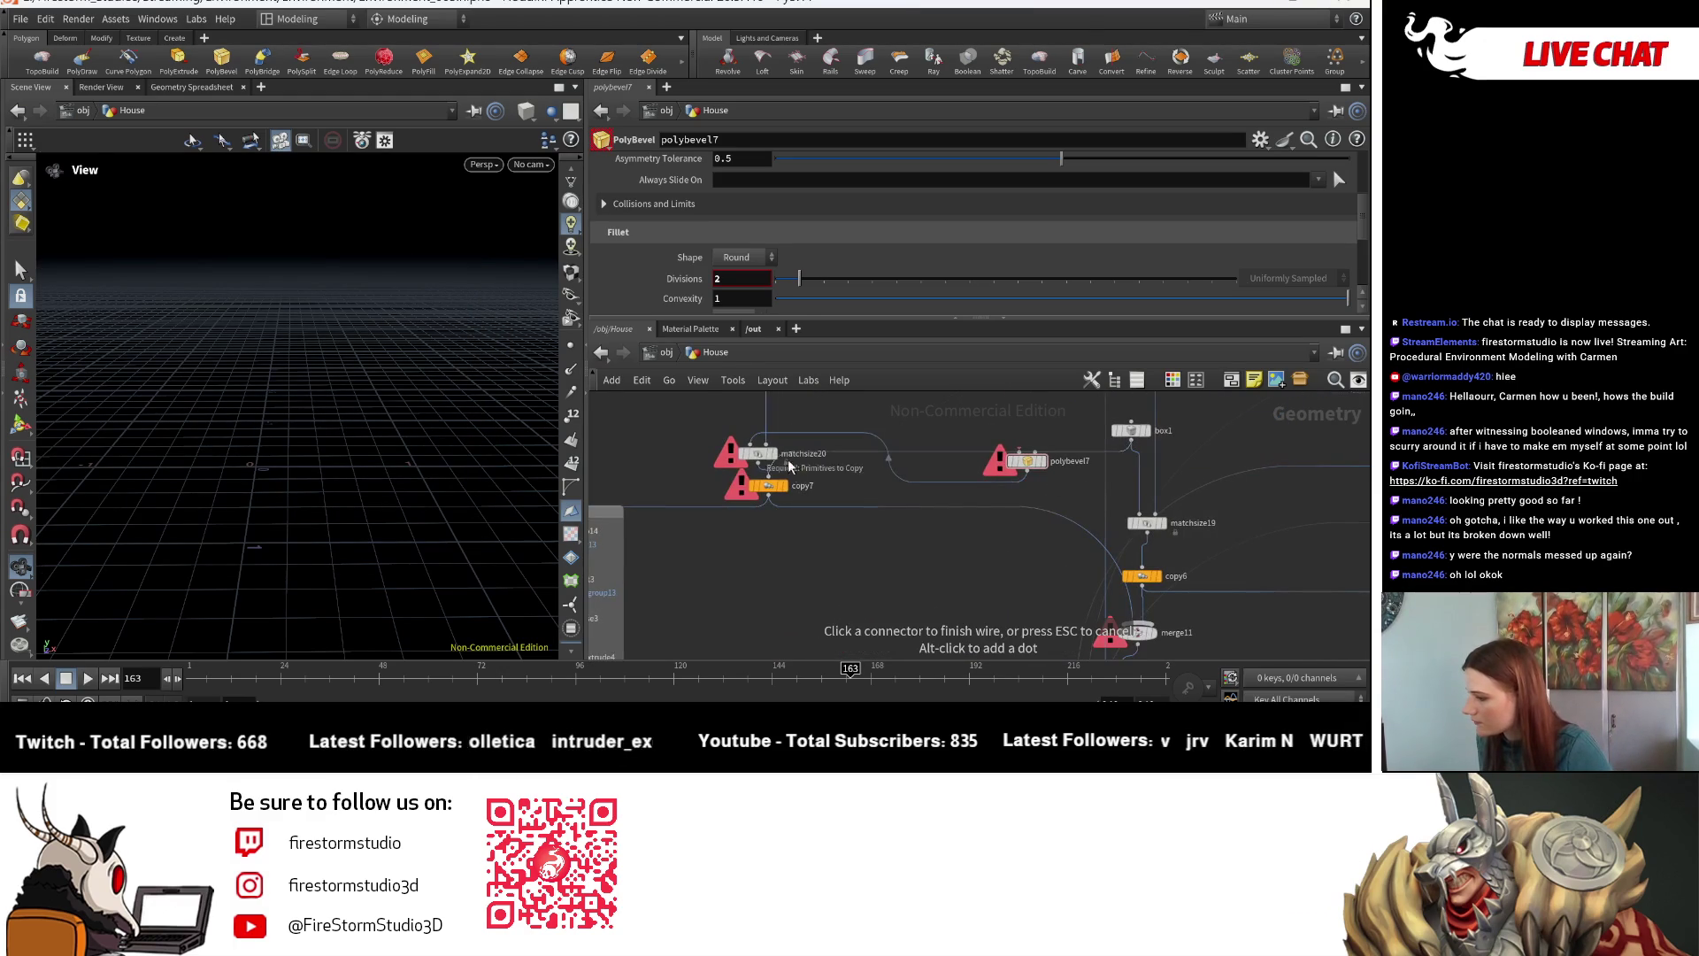
left_click(754, 441)
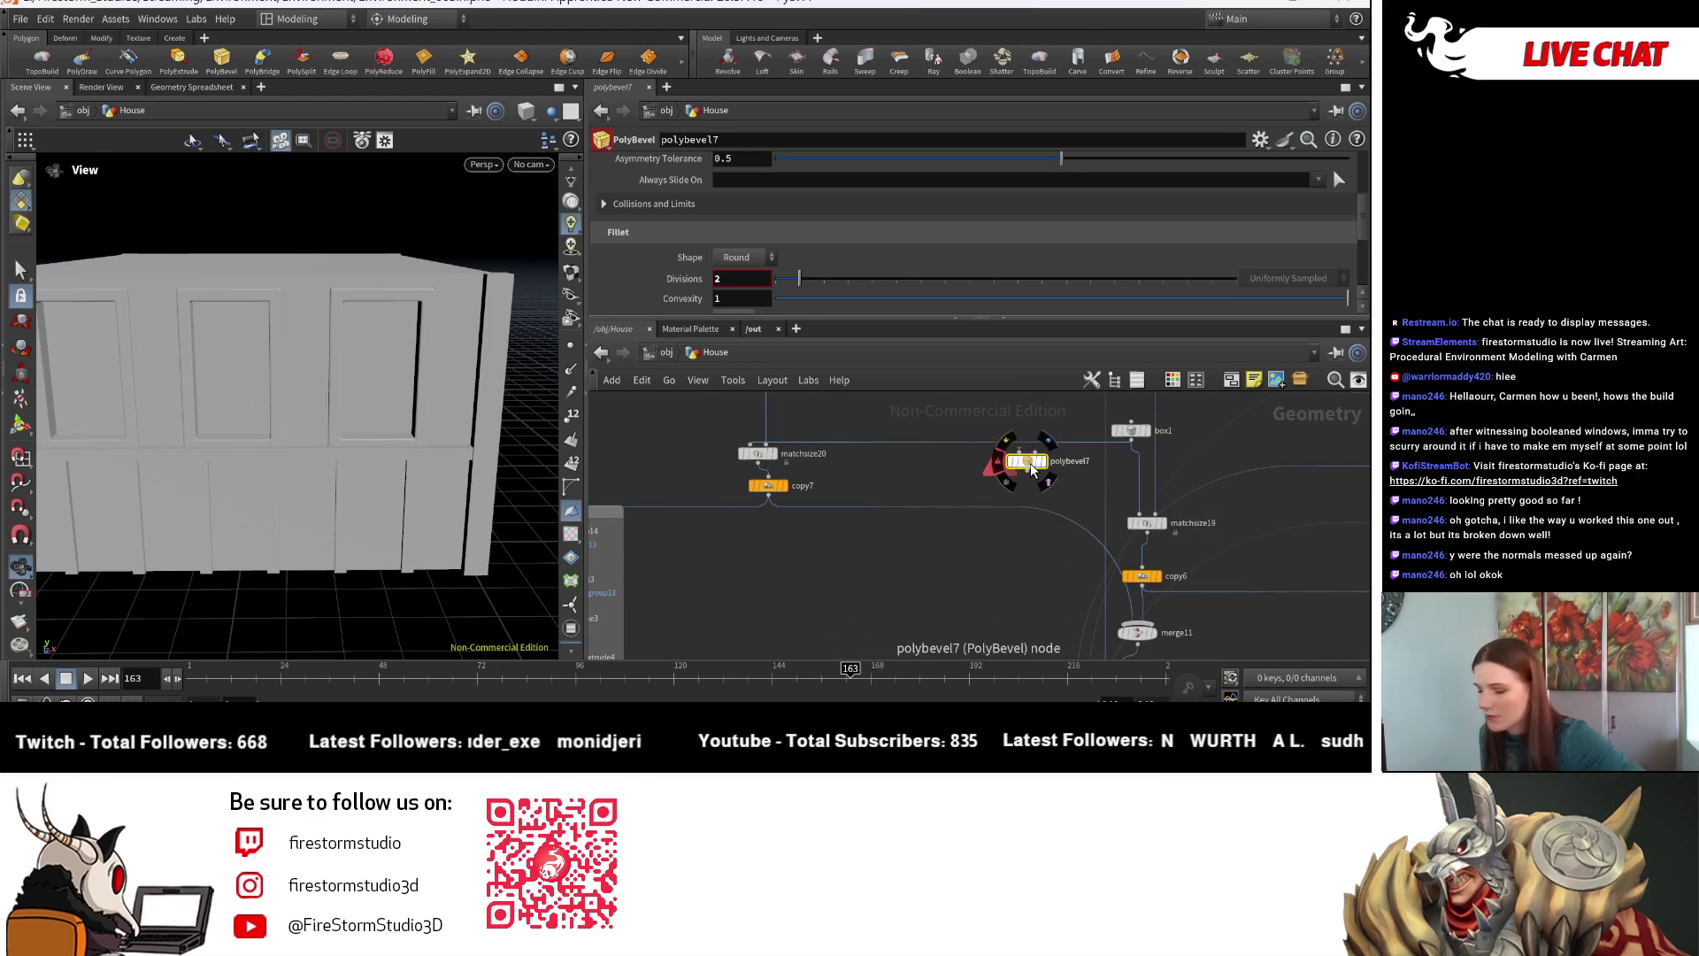
- Move boolean7 down, away from merge11
key("Down")
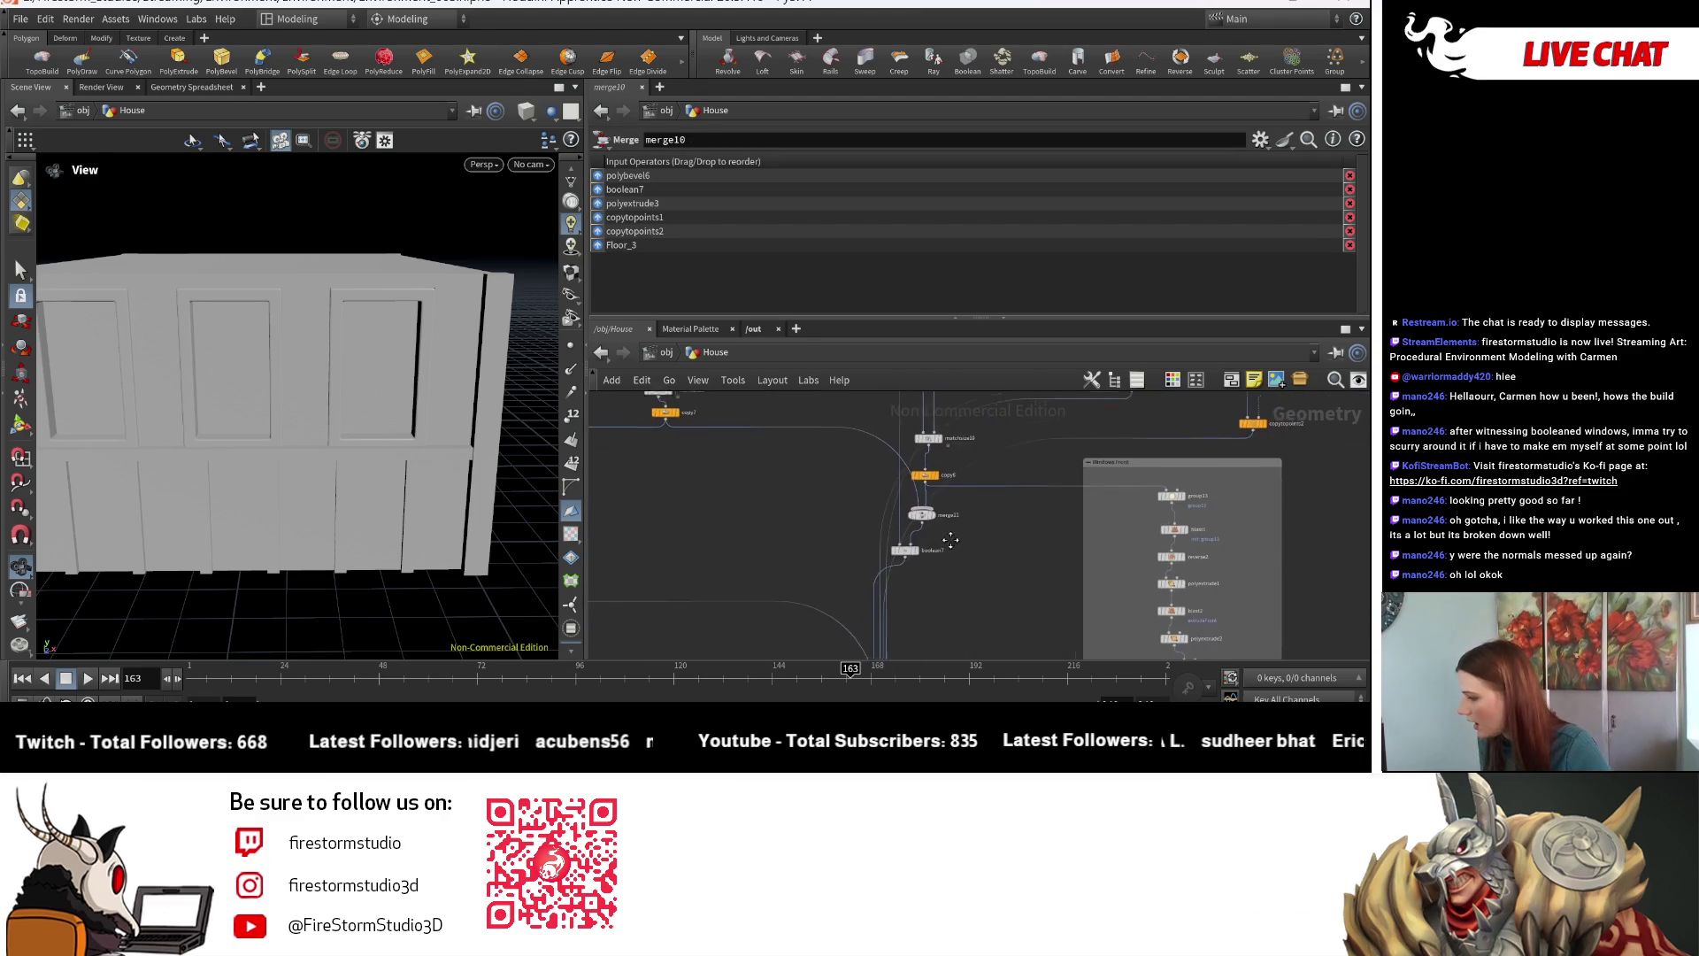
scroll(901, 552, "up", 3)
mouse_move(925, 522)
left_mouse_down()
mouse_move(912, 518)
mouse_move(987, 579)
left_mouse_up()
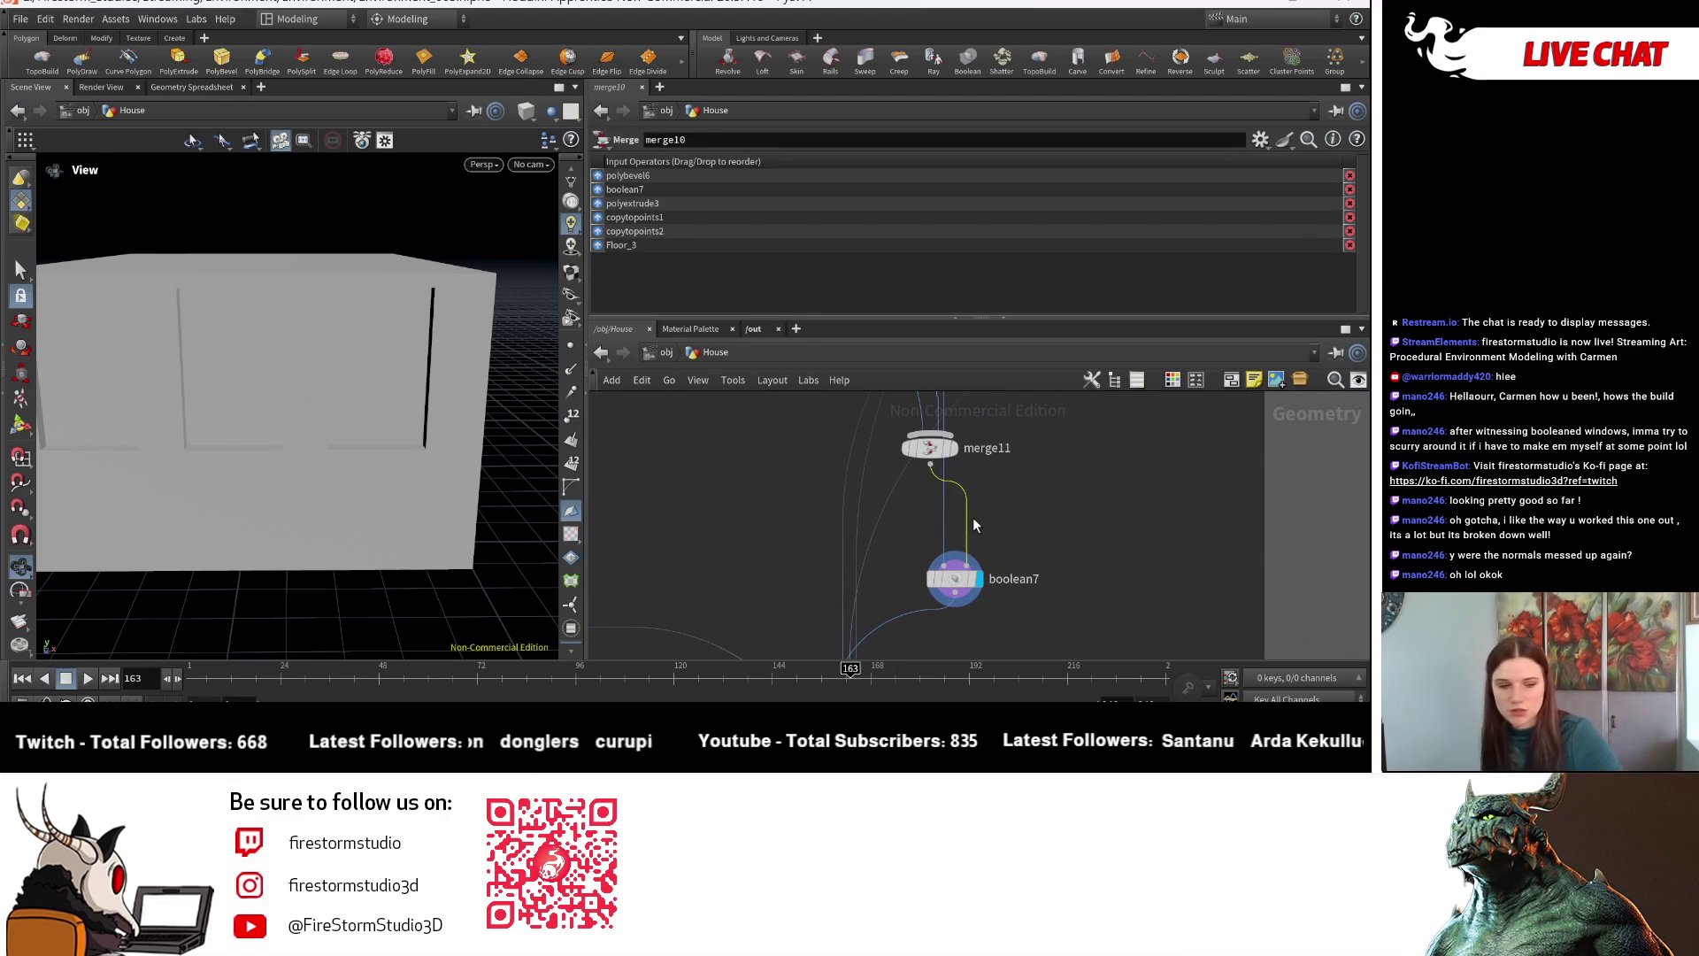
key("Tab")
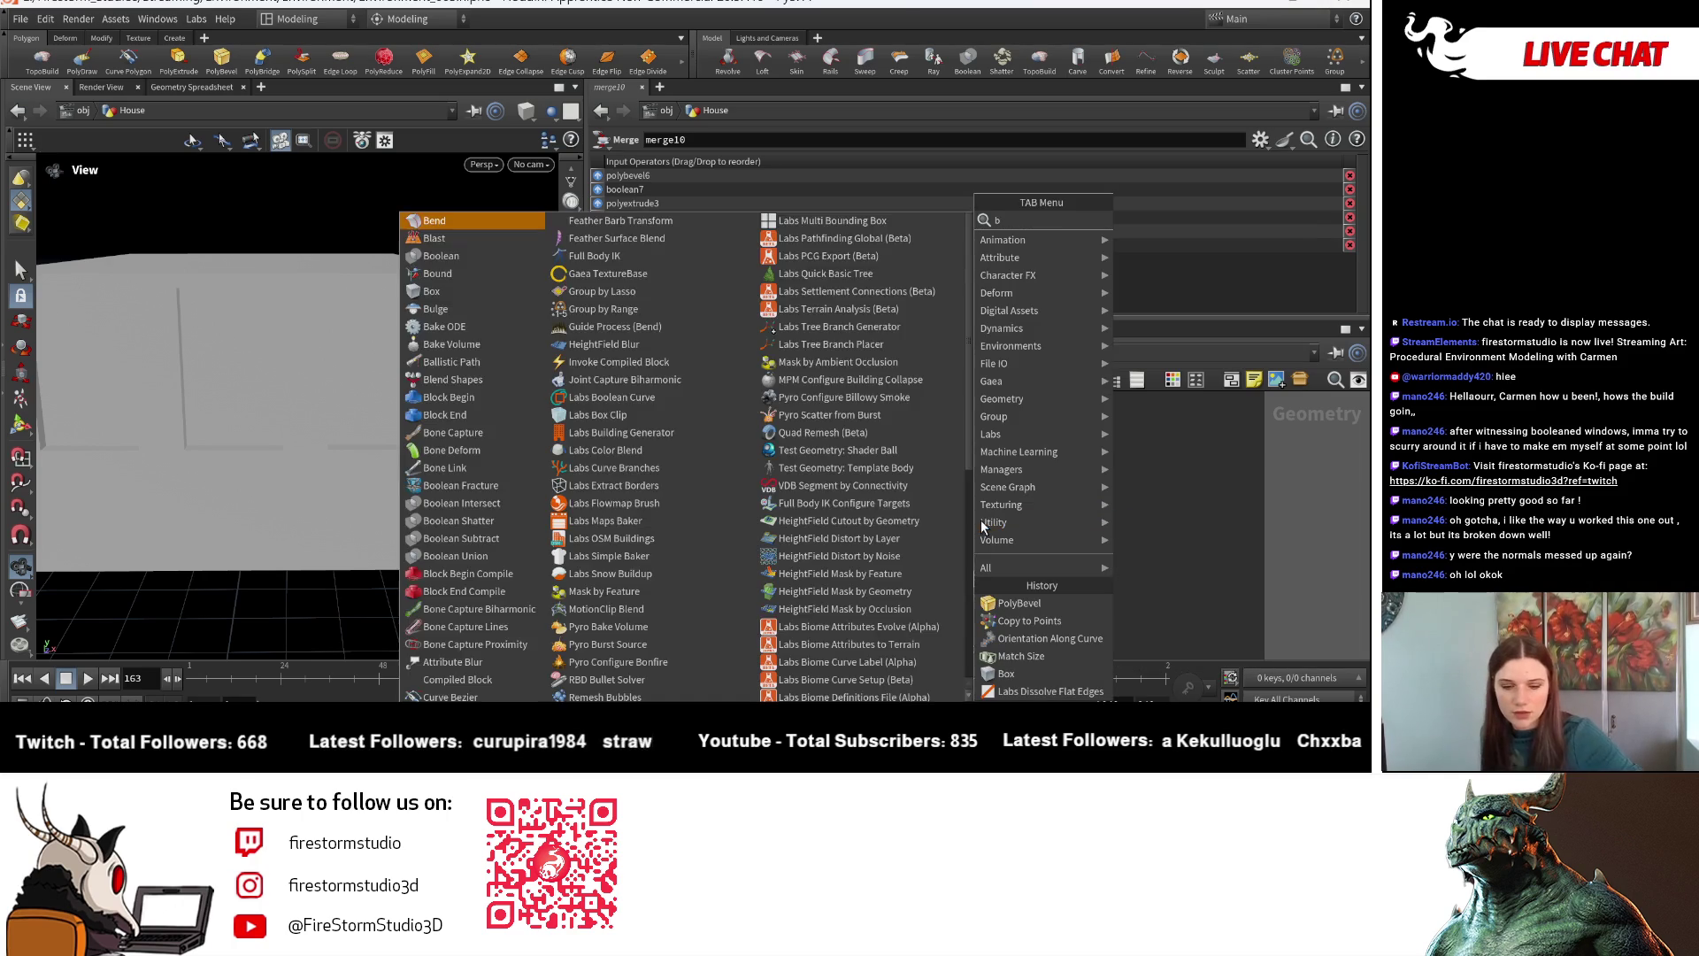
- Insert a PolyBevel on the merge11–boolean7 wire and display it
type("b")
key("BackSpace")
type("po")
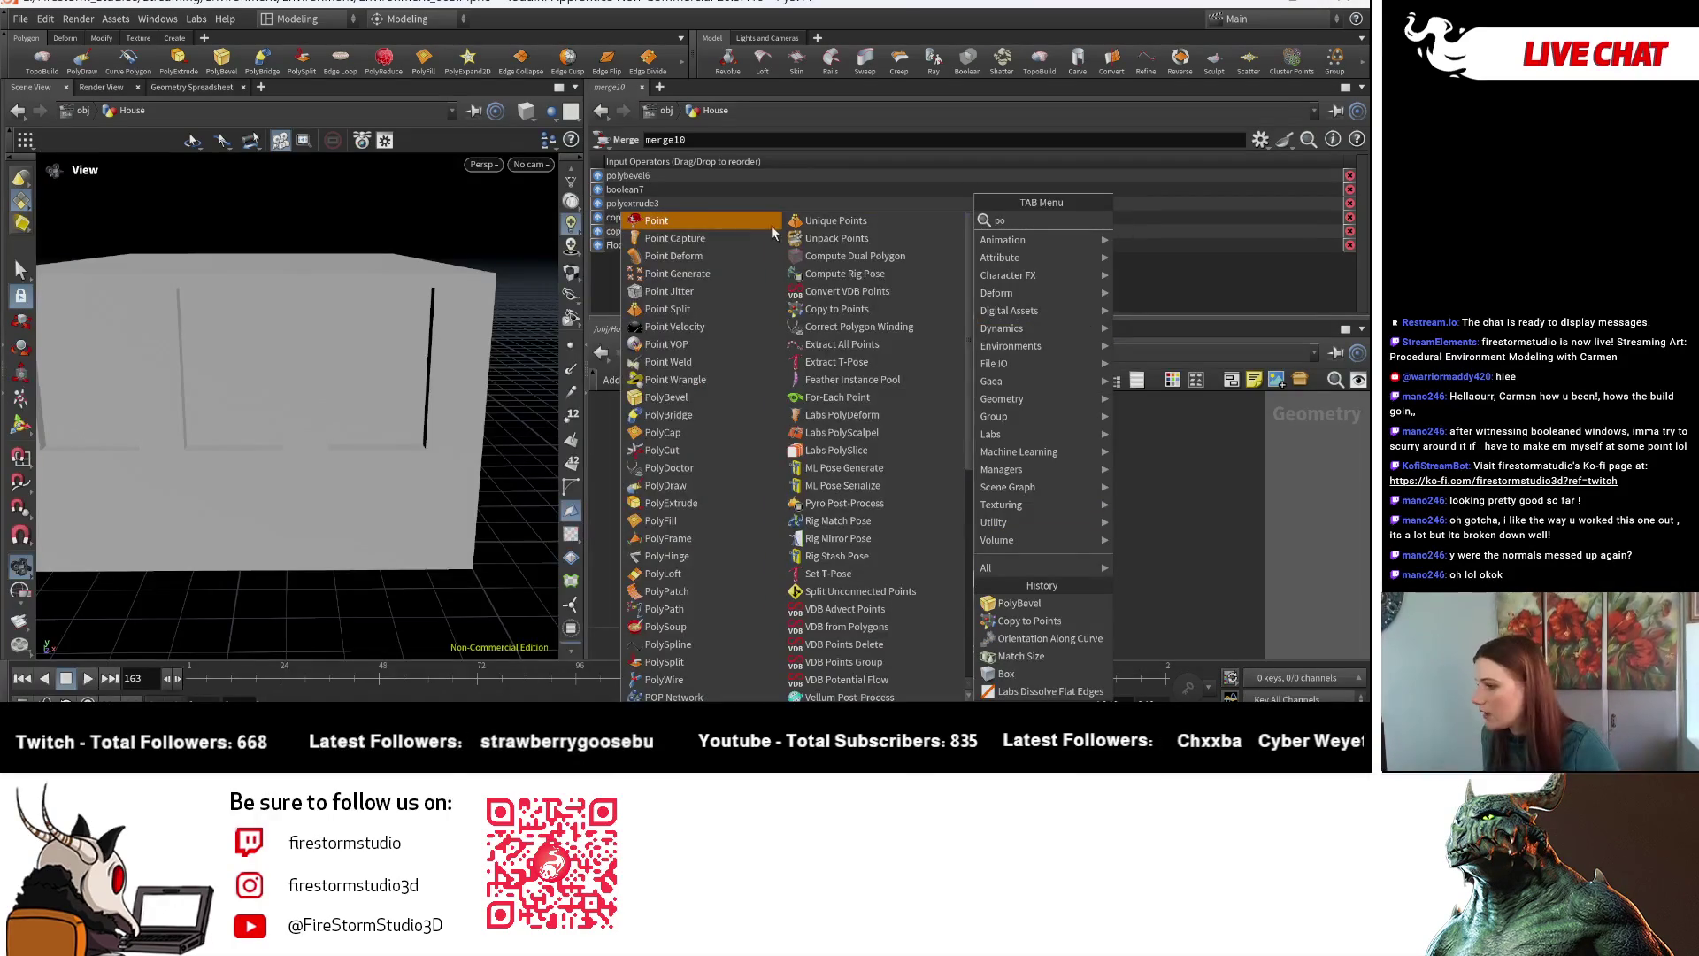
type("bev")
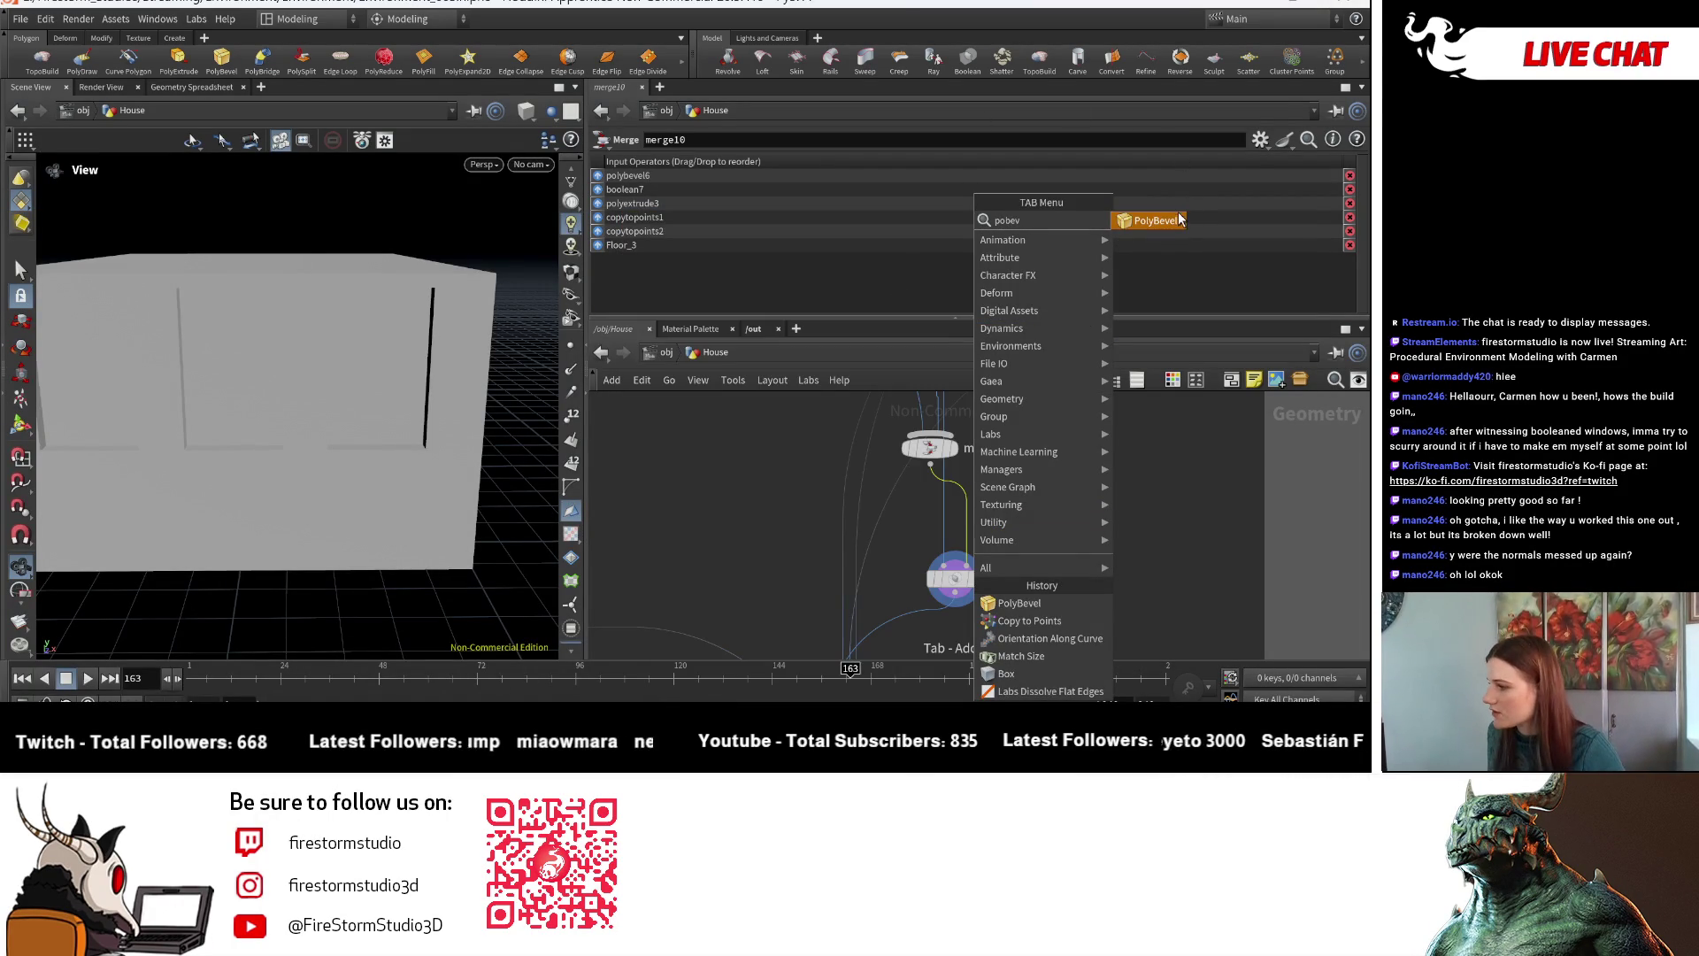
left_click(1179, 219)
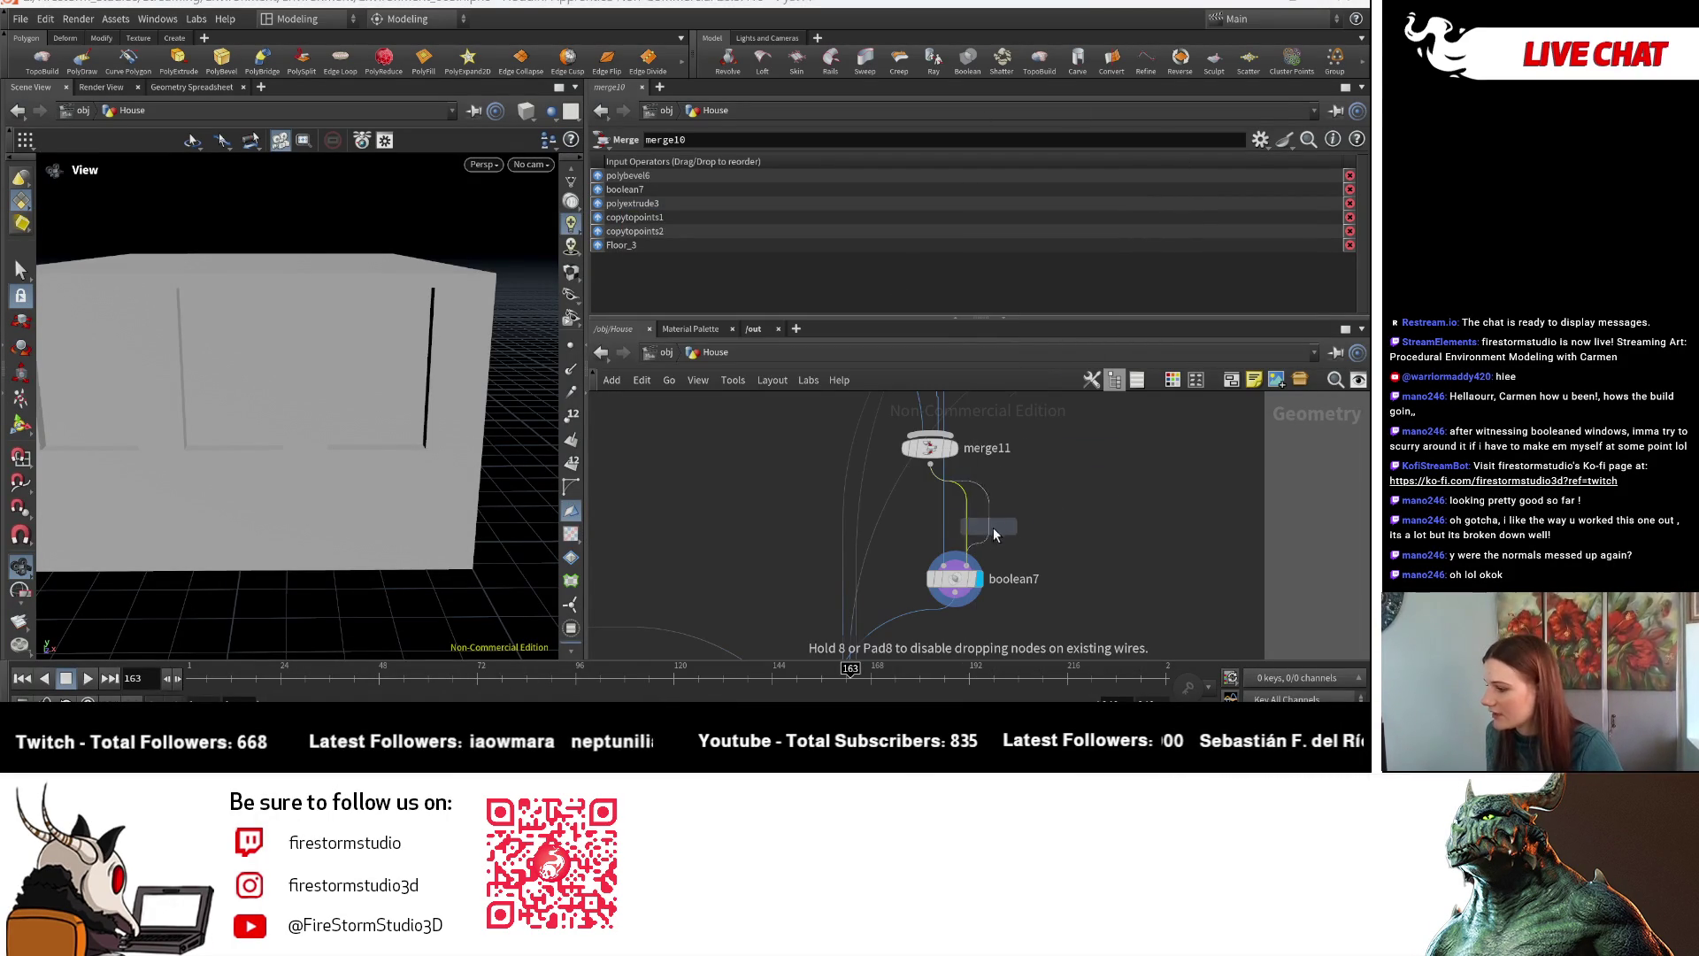
left_click(977, 522)
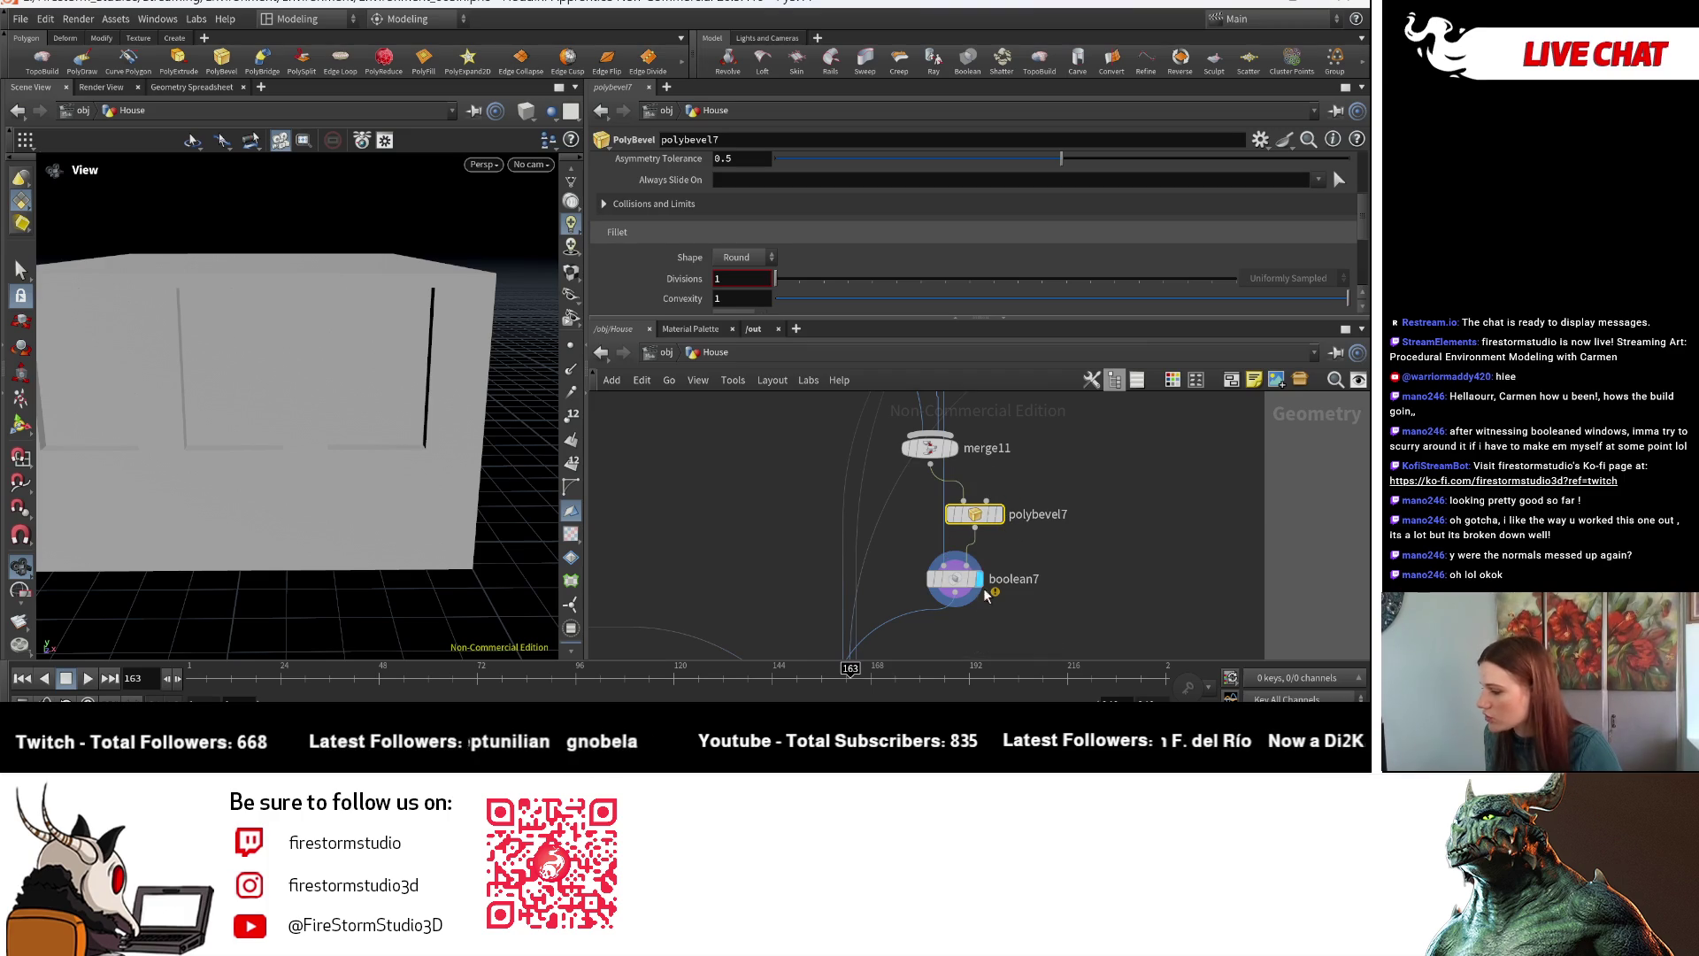
left_click(997, 514)
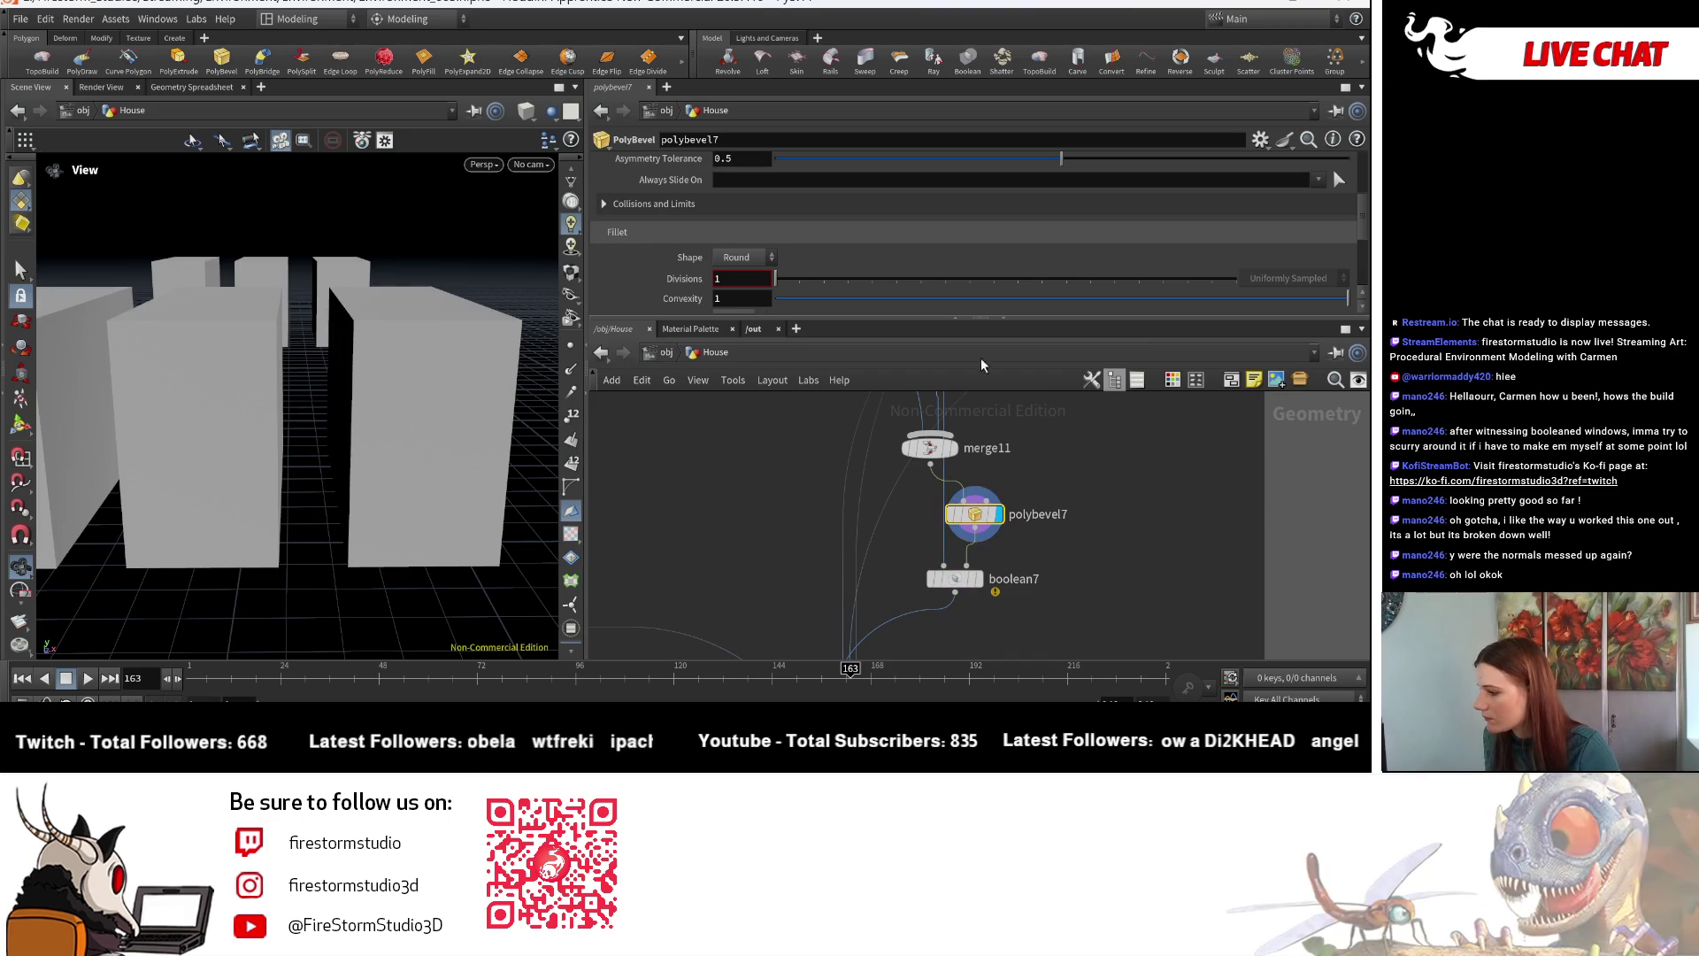
- Set the new bevel's distance to 0.006
scroll(784, 265, "up", 3)
left_click(784, 239)
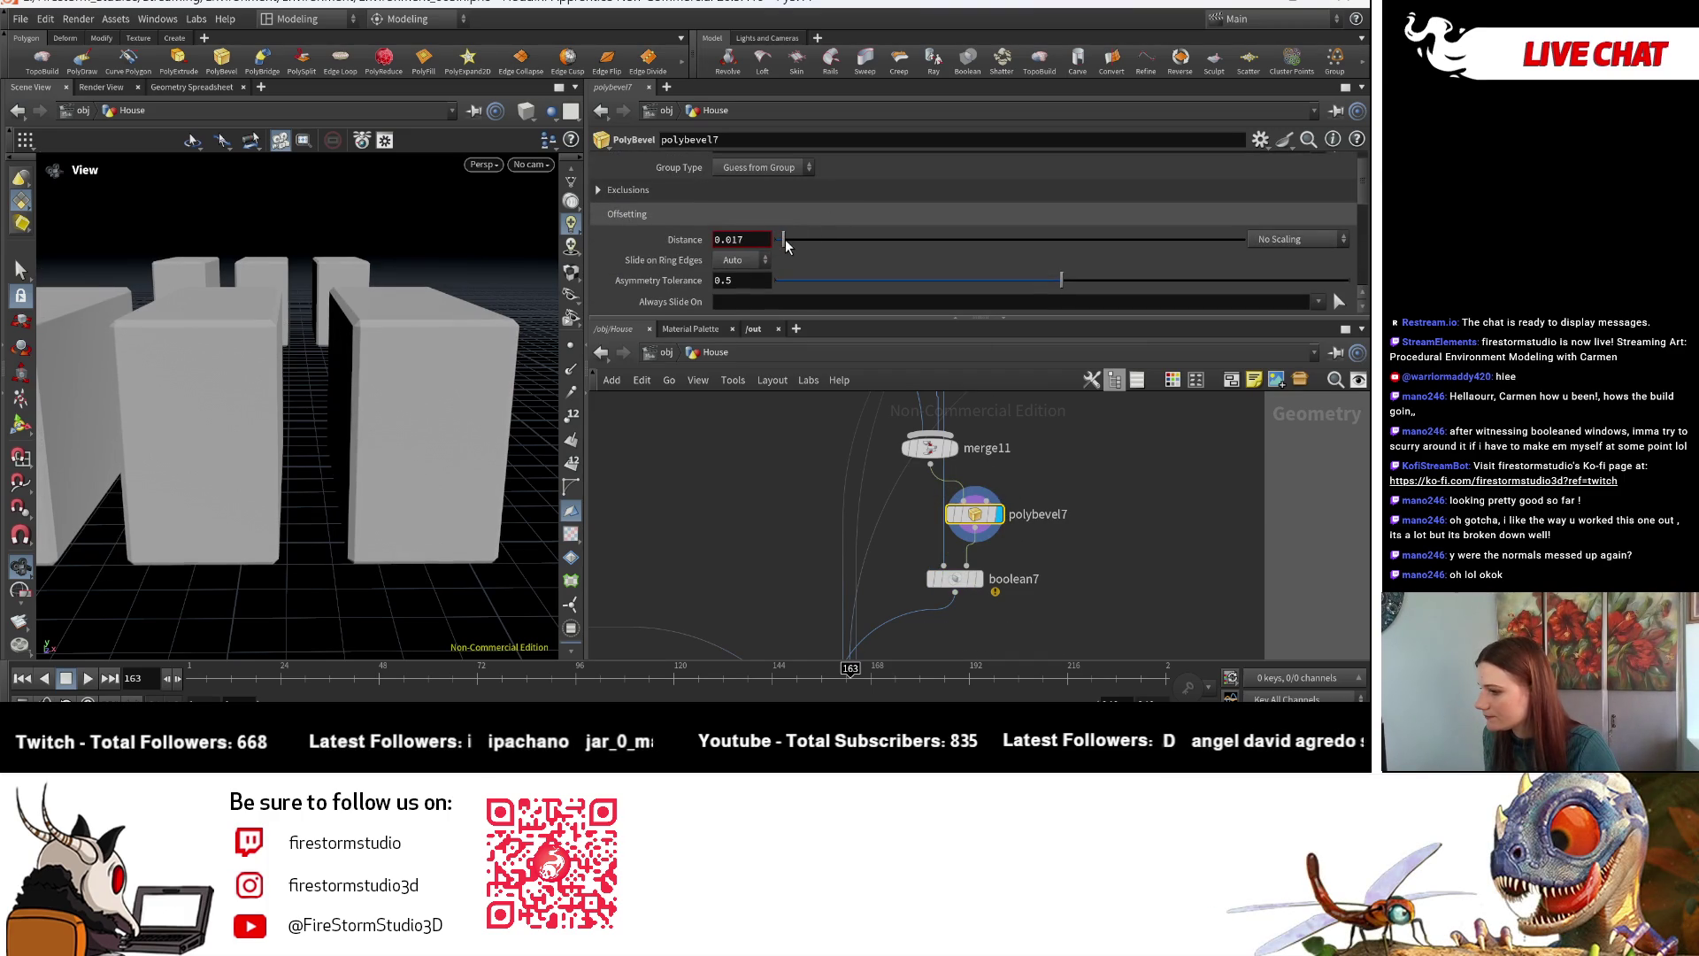
scroll(790, 281, "down", 4)
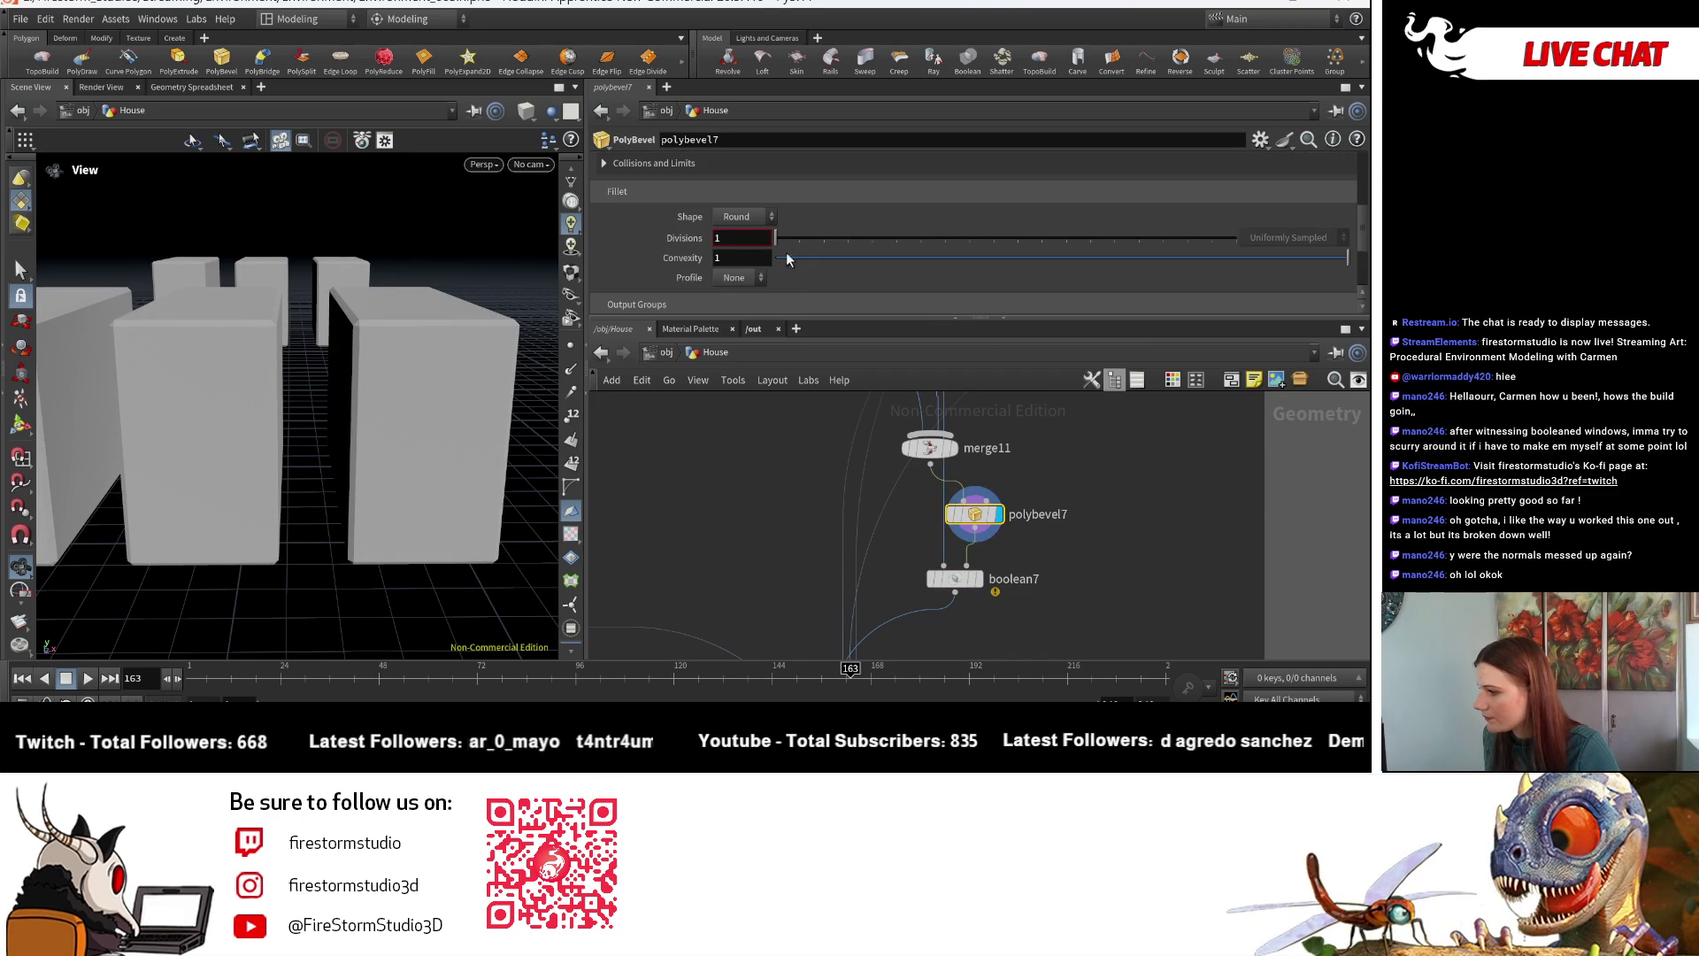
scroll(1188, 612, "down", 3)
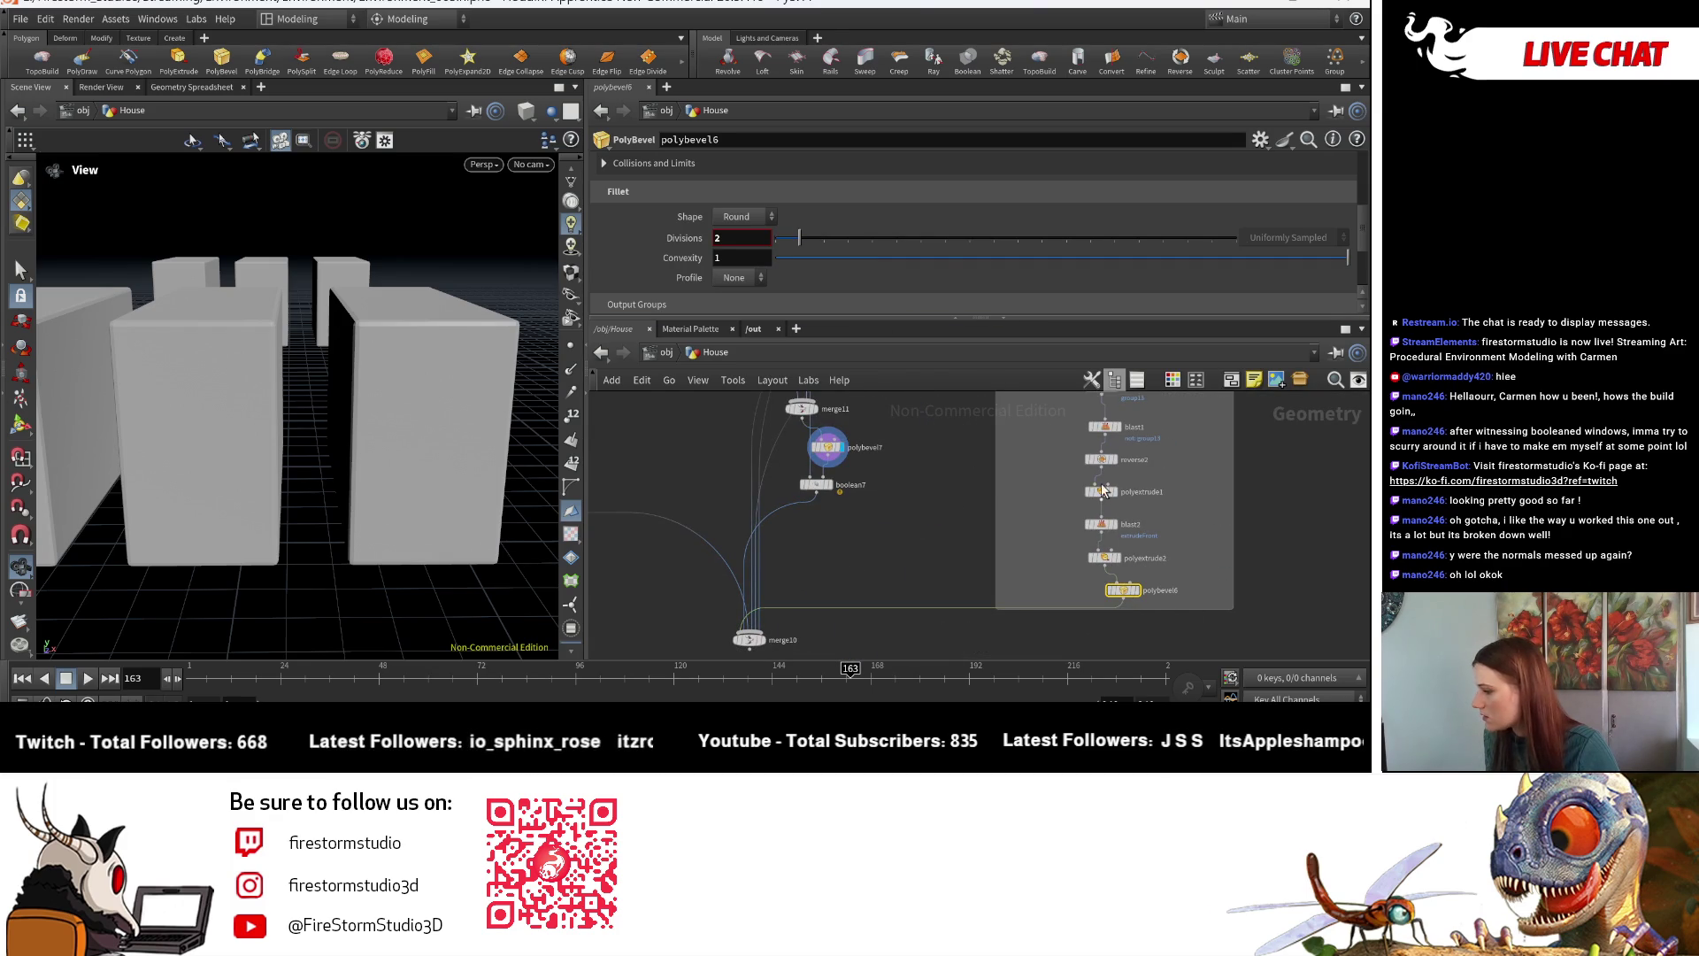
scroll(959, 239, "up", 4)
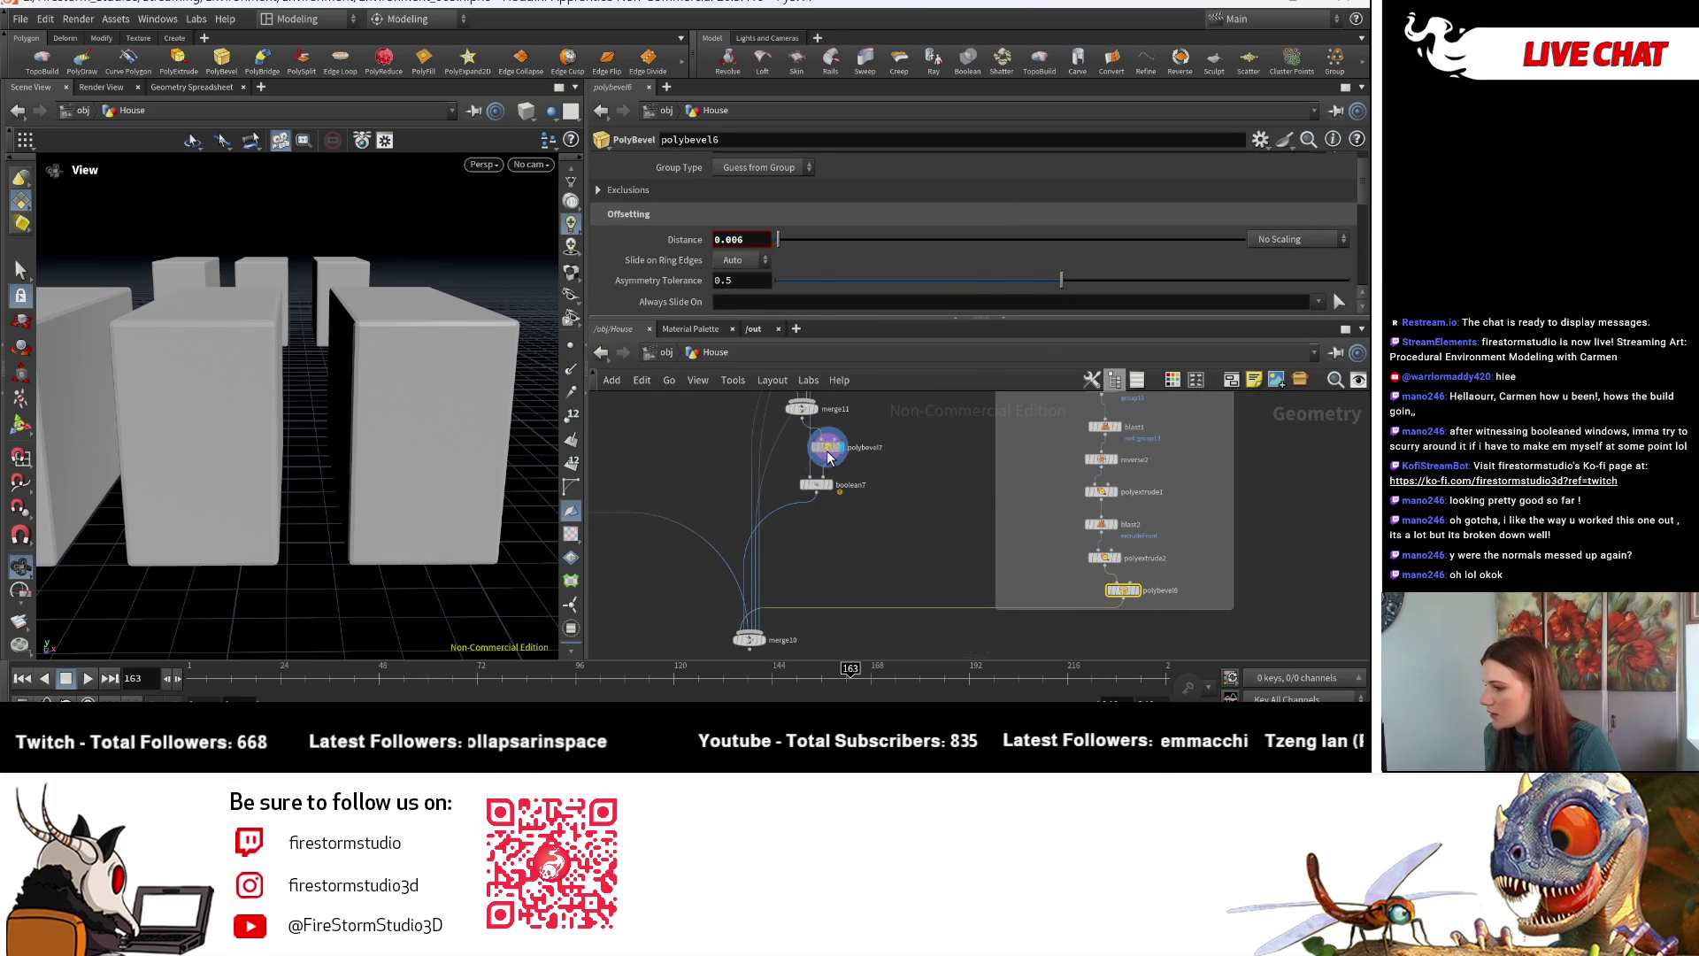
type("0.006")
key("Return")
- Display merge10 to show the whole house and orbit around it
scroll(866, 562, "up", 2)
middle_click_drag(866, 562, 754, 549)
left_click(766, 550)
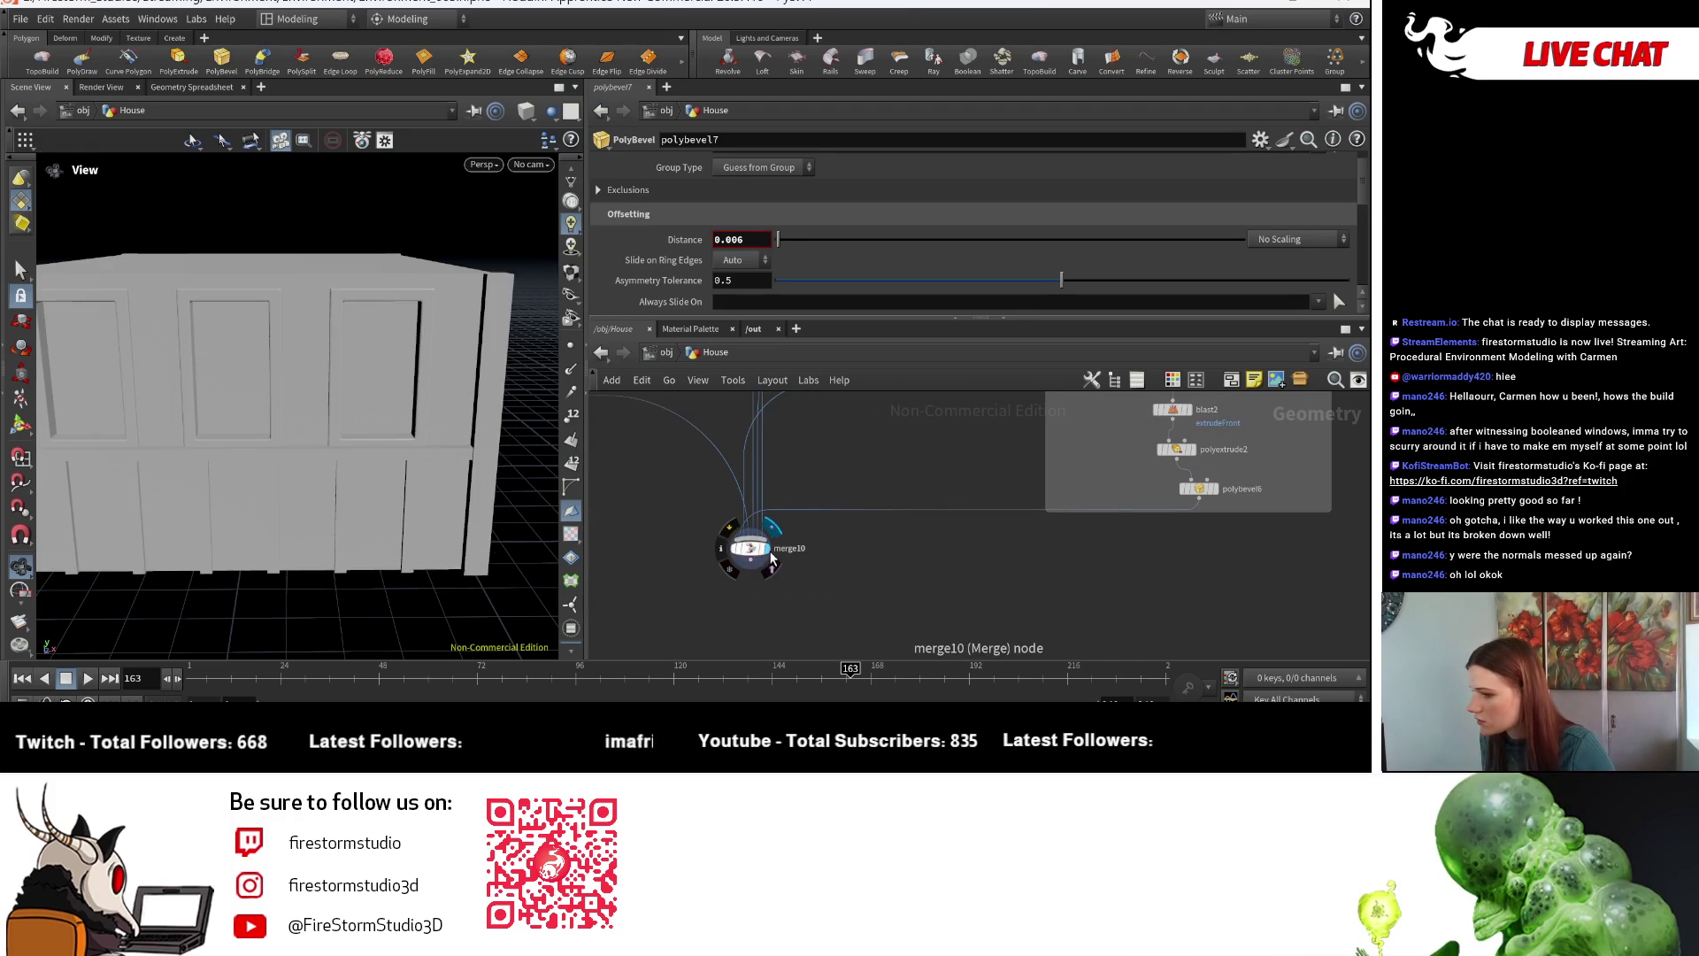
mouse_move(376, 463)
left_mouse_down()
mouse_move(353, 410)
mouse_move(408, 425)
left_mouse_up()
scroll(832, 490, "down", 3)
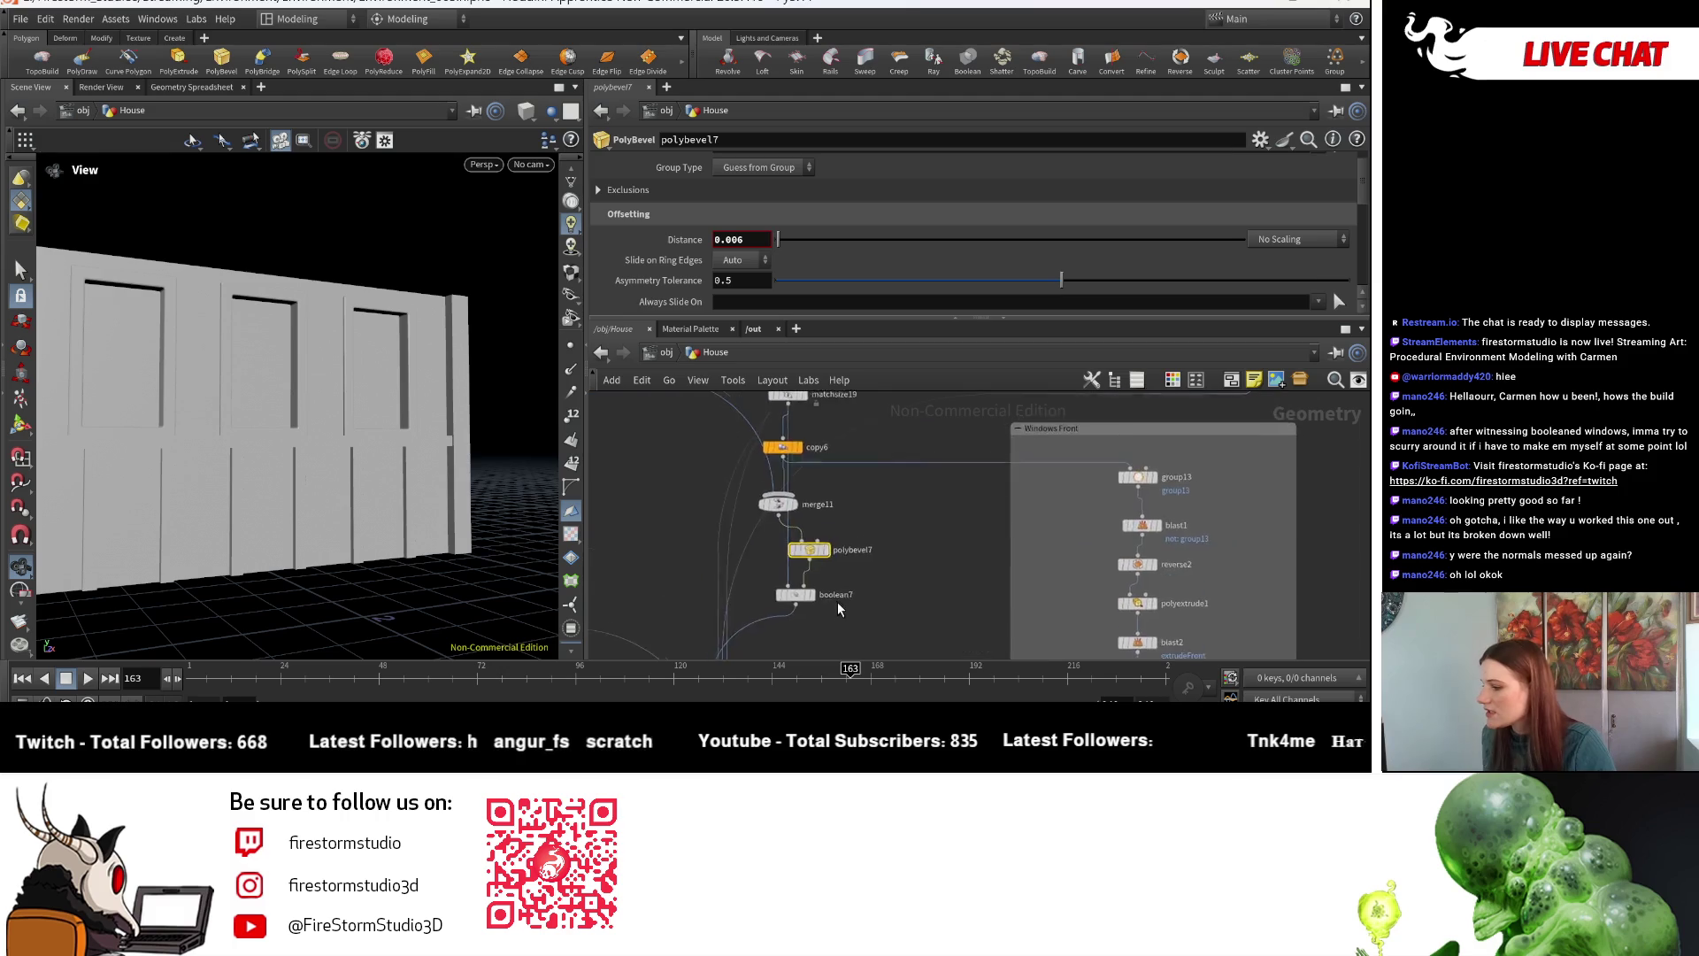
- Move box1 left and frame the box1, merge11 and blast1 nodes
scroll(836, 597, "up", 4)
middle_click_drag(829, 446, 833, 548)
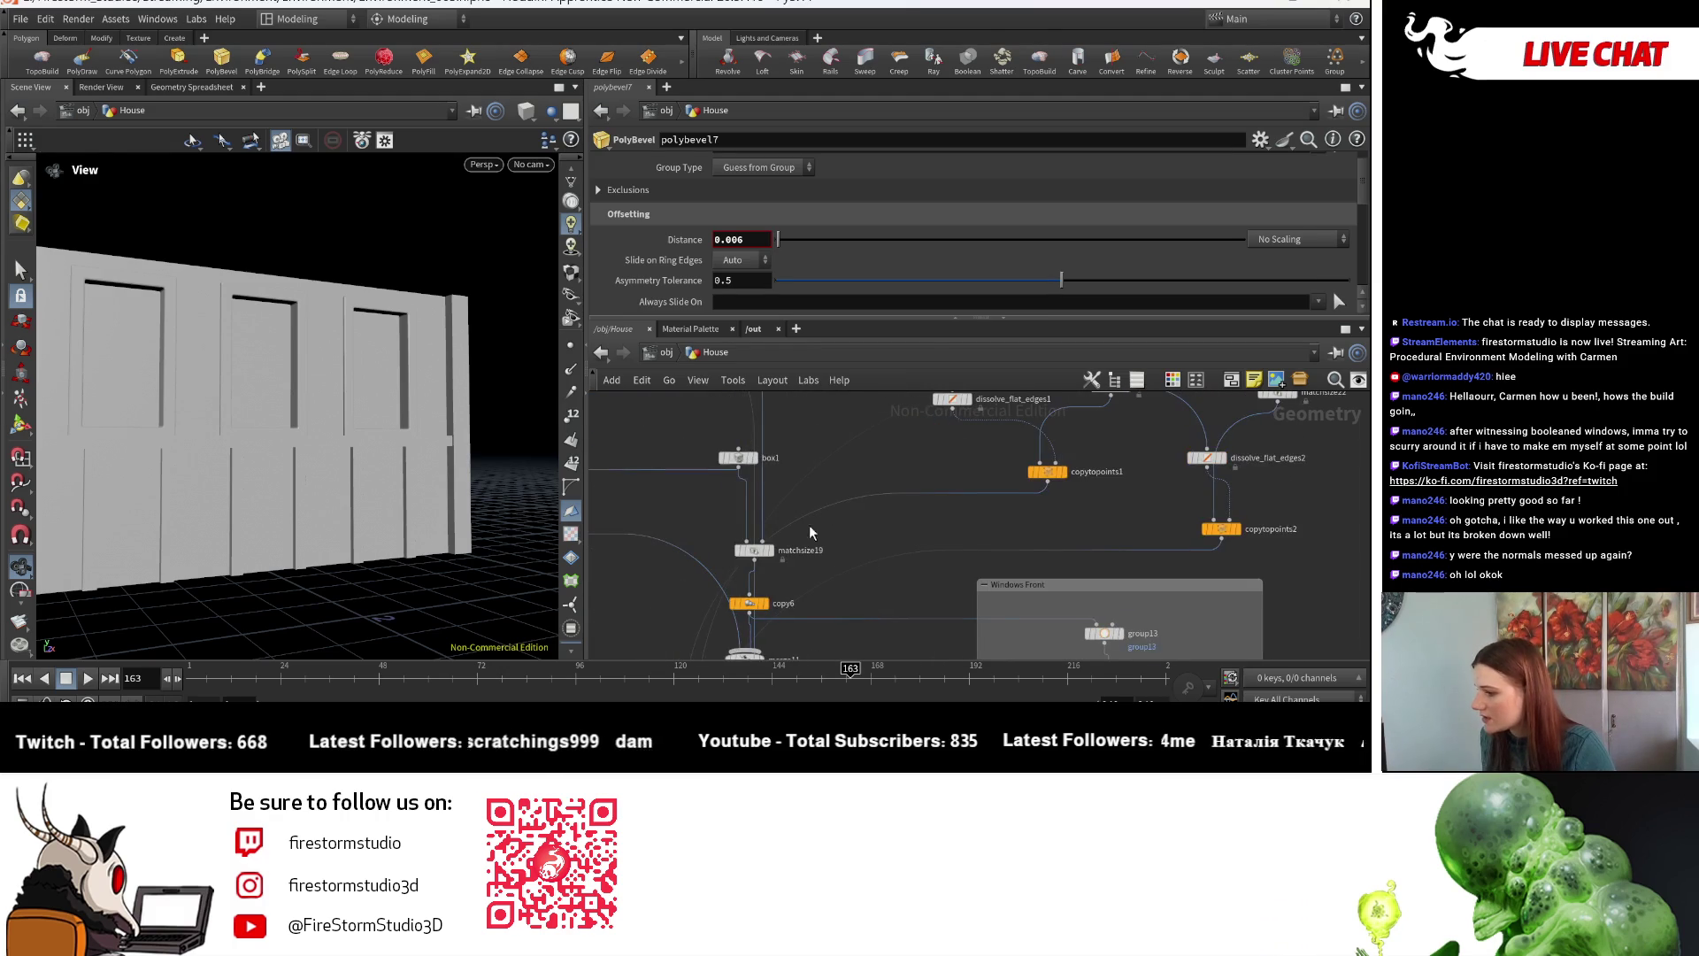
left_click_drag(743, 462, 711, 463)
mouse_move(931, 538)
middle_mouse_down()
mouse_move(898, 522)
mouse_move(876, 553)
middle_mouse_up()
scroll(953, 502, "up", 5)
mouse_move(346, 381)
left_mouse_down()
mouse_move(372, 376)
mouse_move(315, 341)
mouse_move(254, 341)
left_mouse_up()
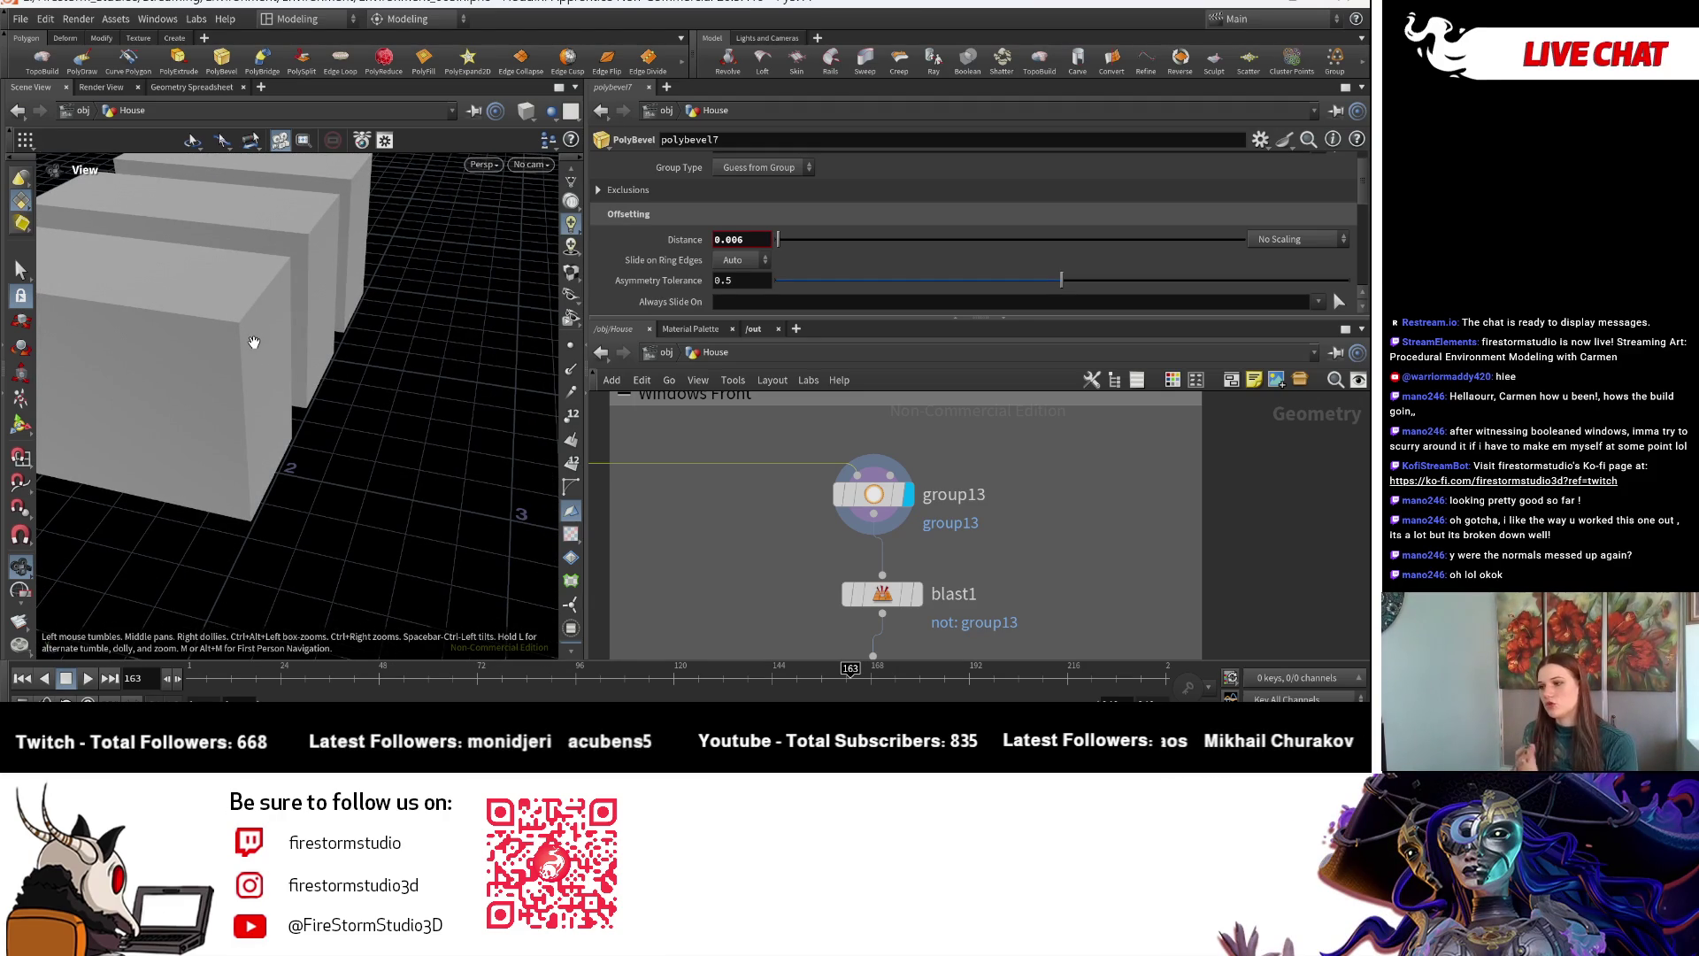
scroll(841, 465, "down", 5)
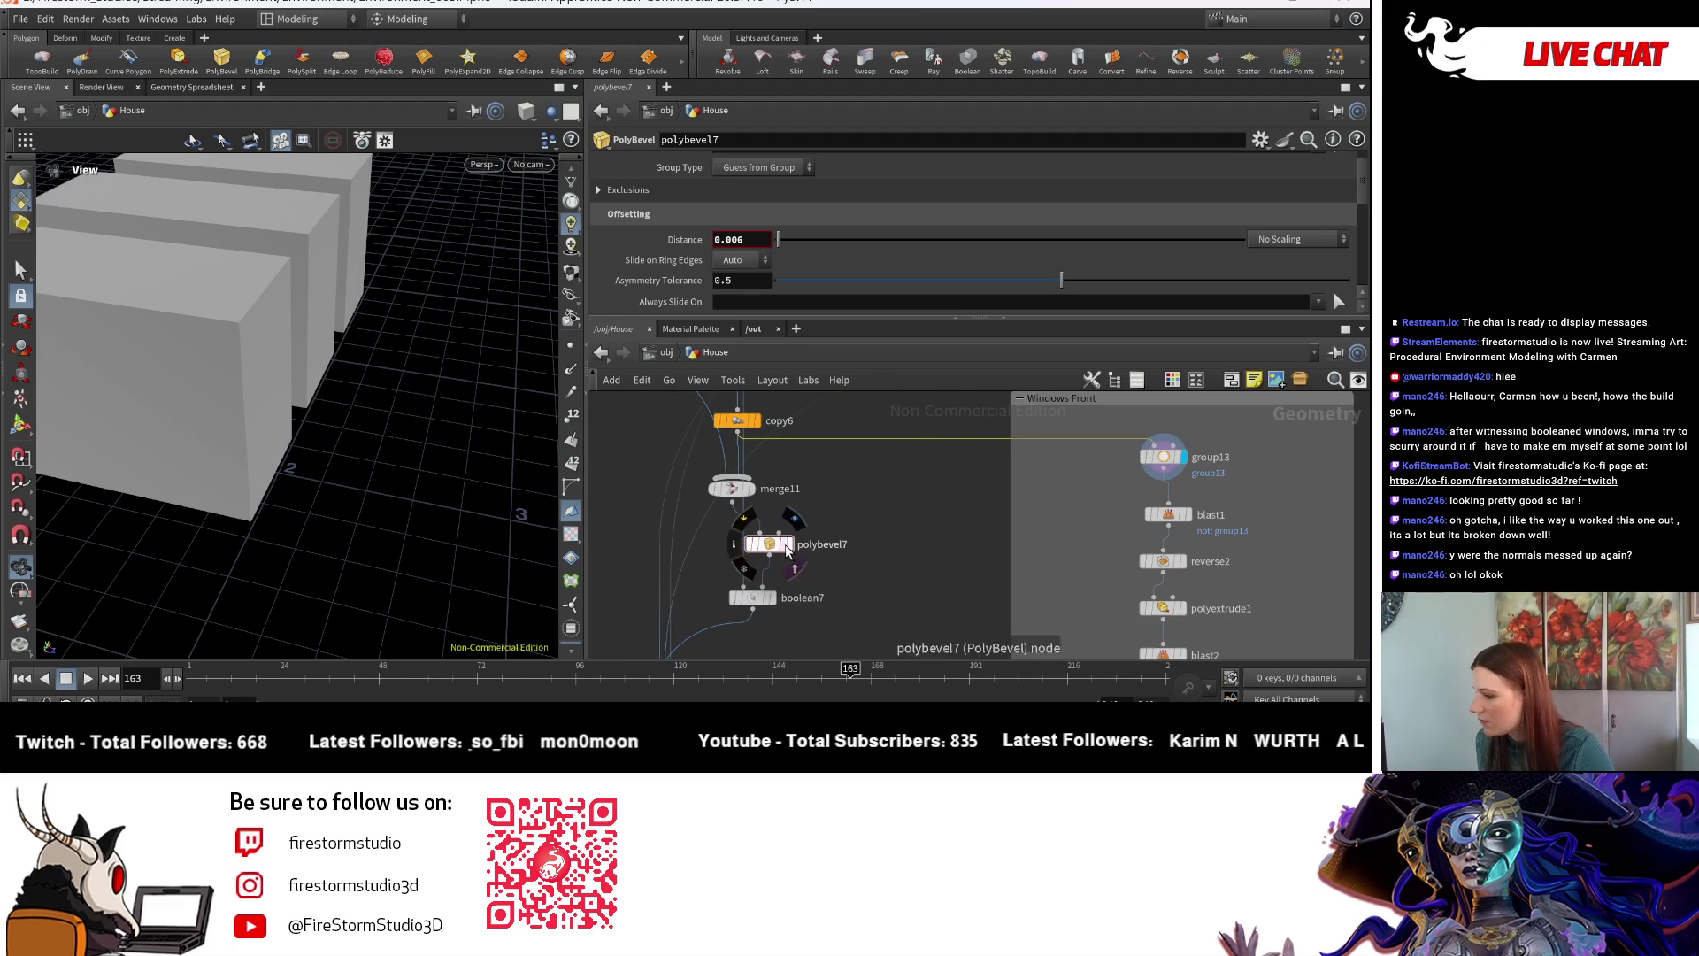
- Duplicate polybevel7 as polybevel8, wire it between box1 and matchsize19, and select group13
left_click_drag(768, 543, 899, 402, "alt")
middle_click_drag(932, 429, 949, 578)
mouse_move(923, 556)
left_mouse_down()
mouse_move(779, 517)
mouse_move(768, 447)
left_mouse_up()
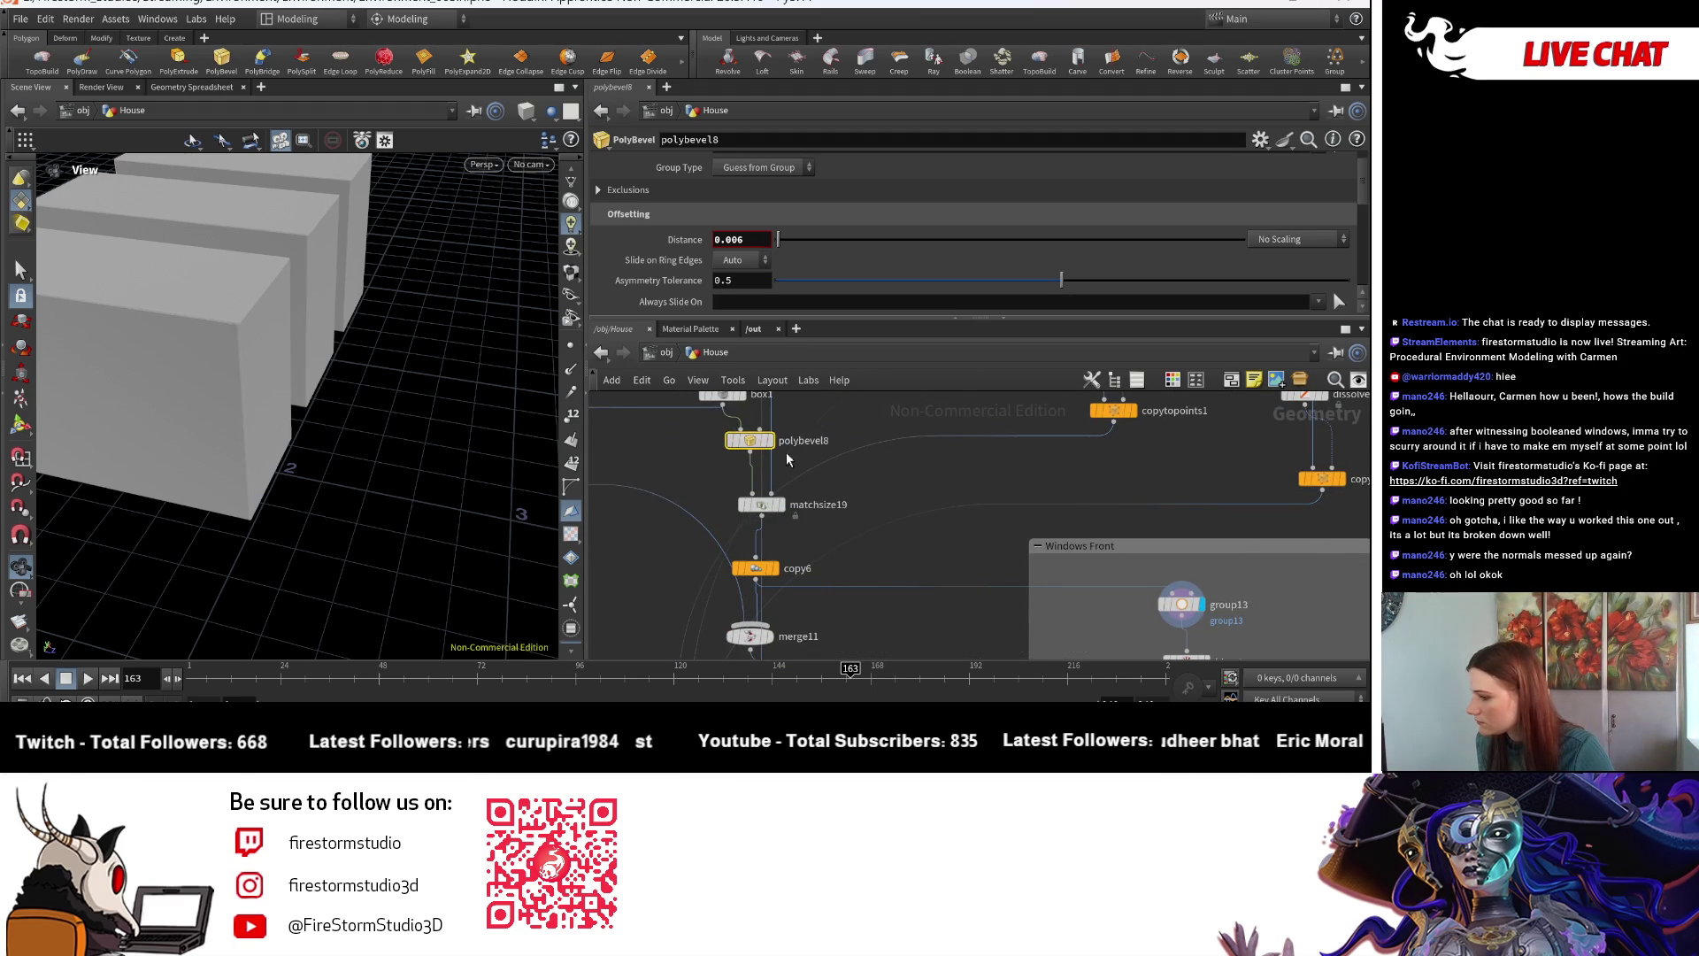
scroll(1327, 630, "up", 5)
left_click(1007, 570)
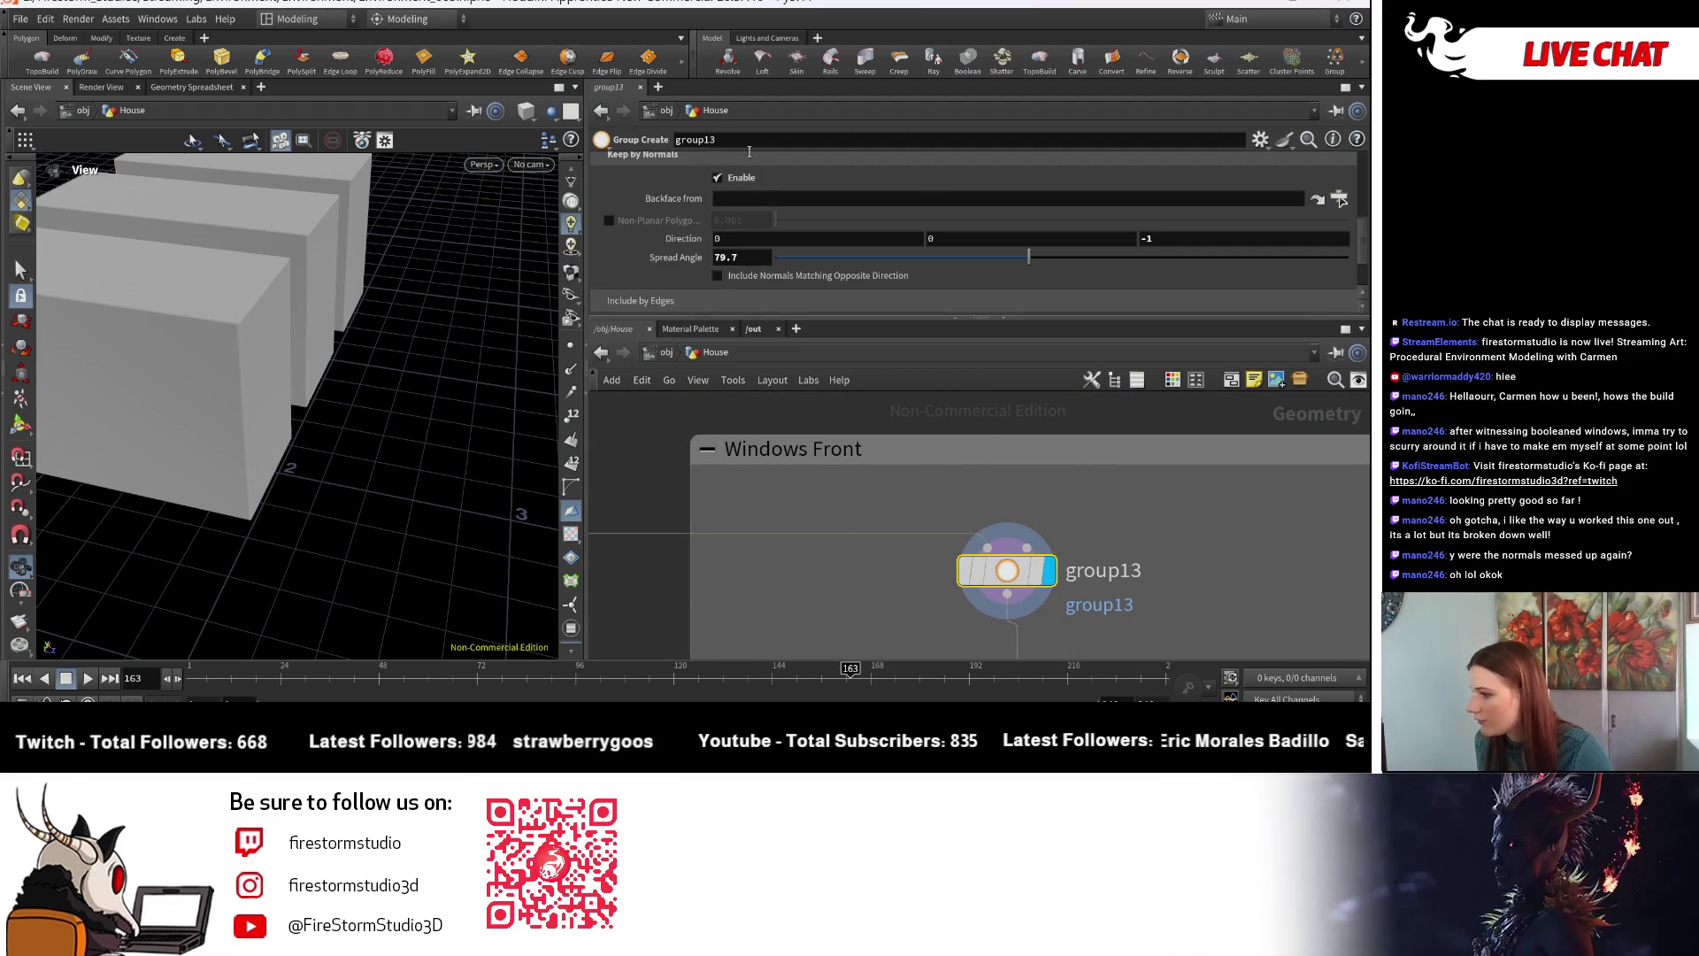
- Split the viewport into top and bottom Scene View panes
scroll(751, 208, "down", 2)
scroll(752, 252, "up", 3)
mouse_move(371, 337)
left_mouse_down()
mouse_move(303, 370)
mouse_move(353, 398)
mouse_move(380, 389)
left_mouse_up()
scroll(303, 370, "down", 5)
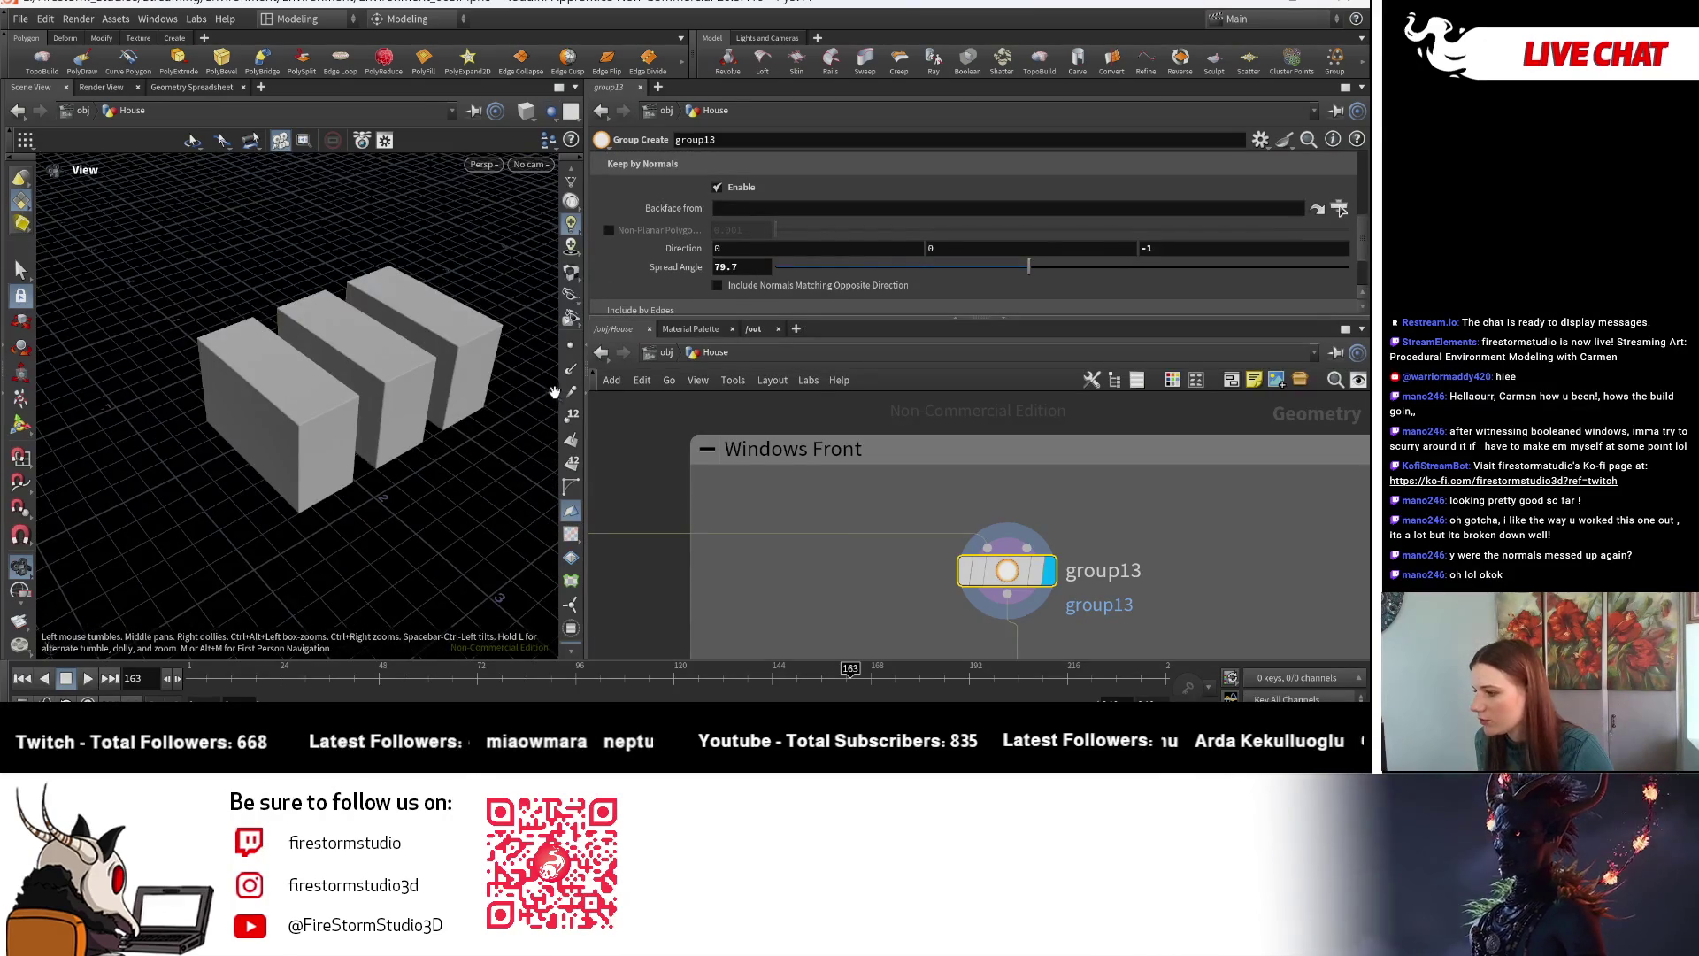
left_click(577, 88)
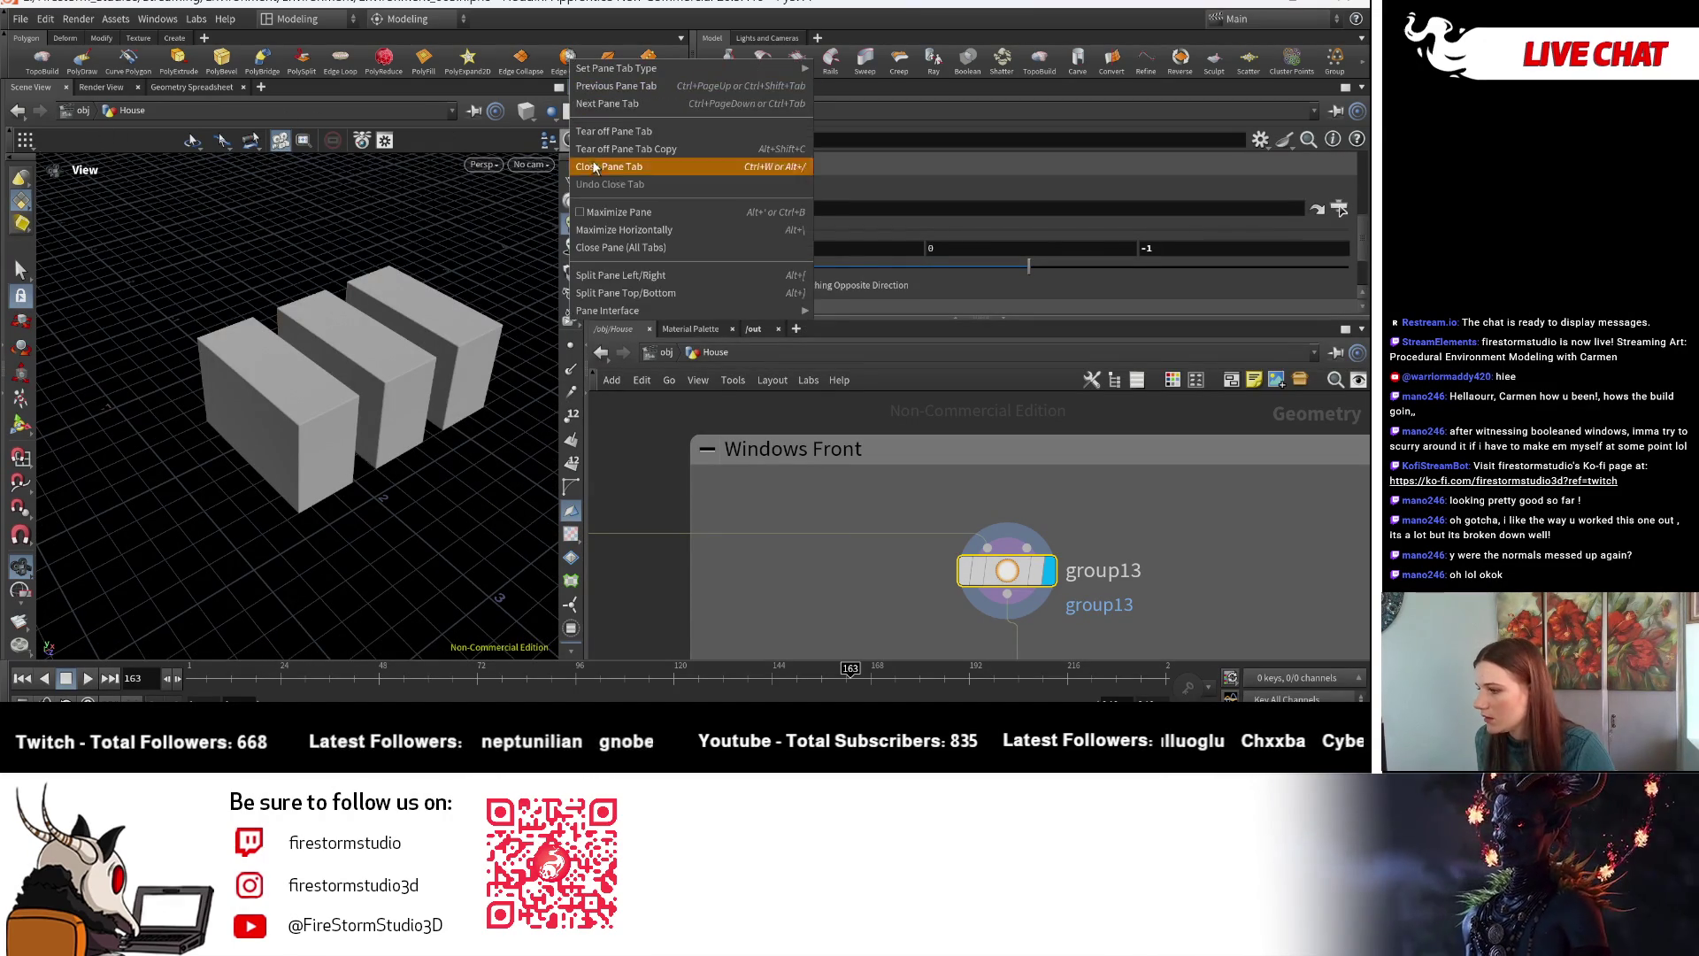
left_click(631, 295)
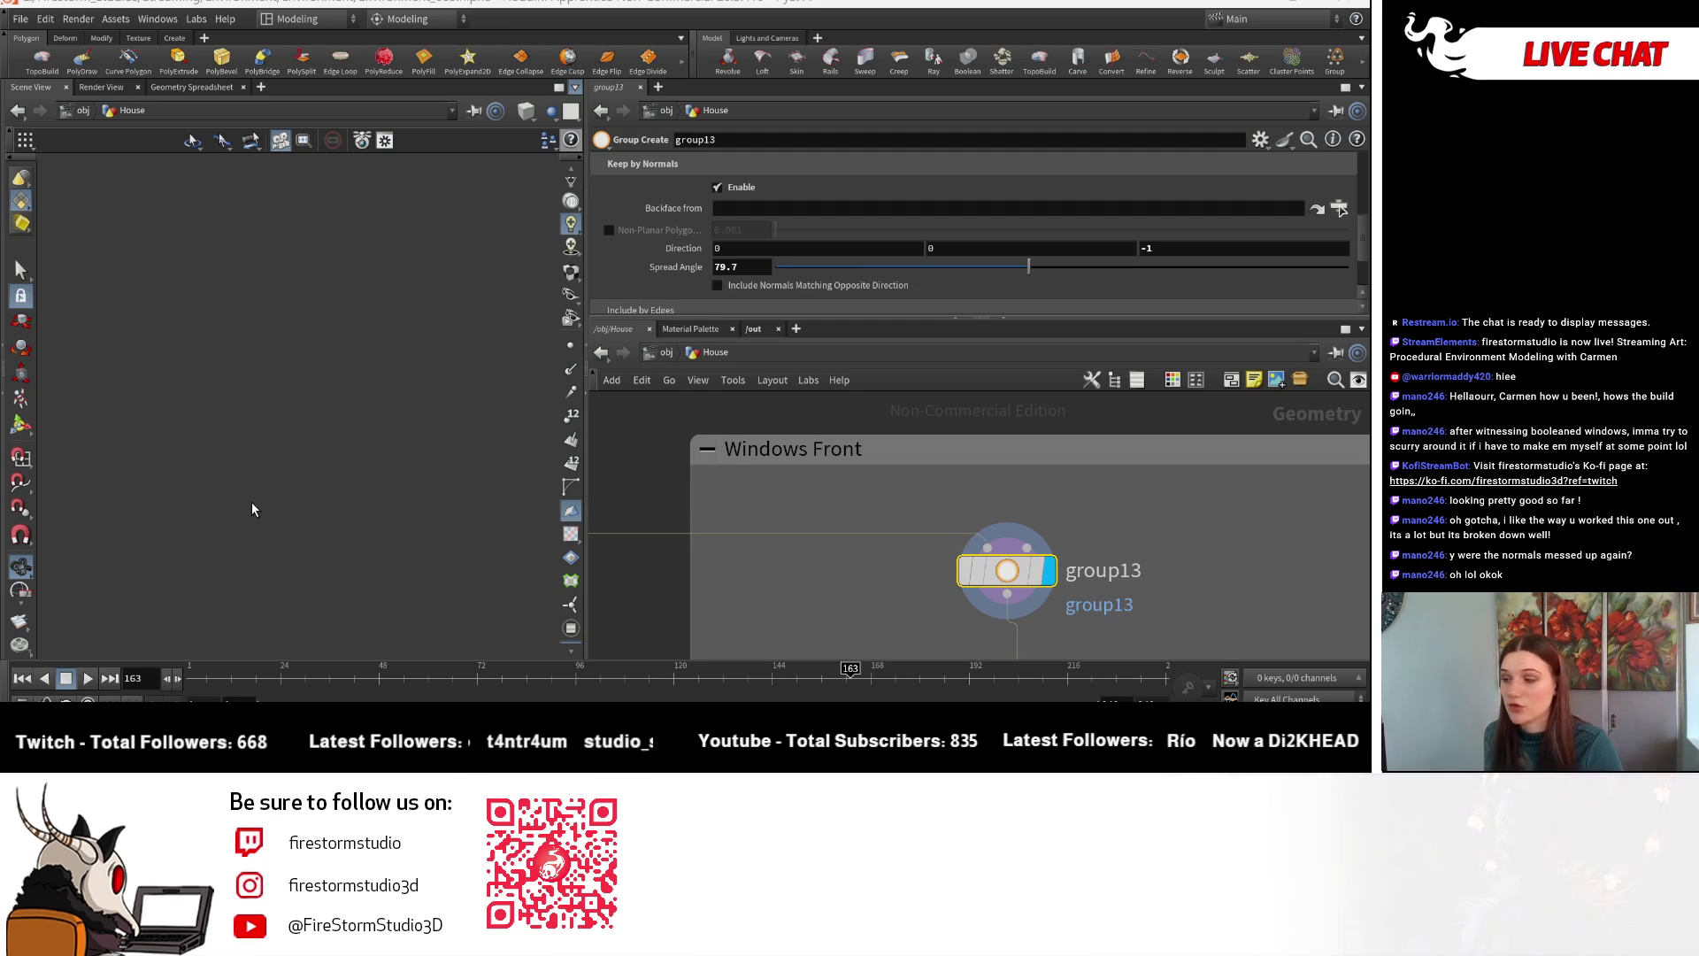
left_click_drag(275, 508, 326, 560)
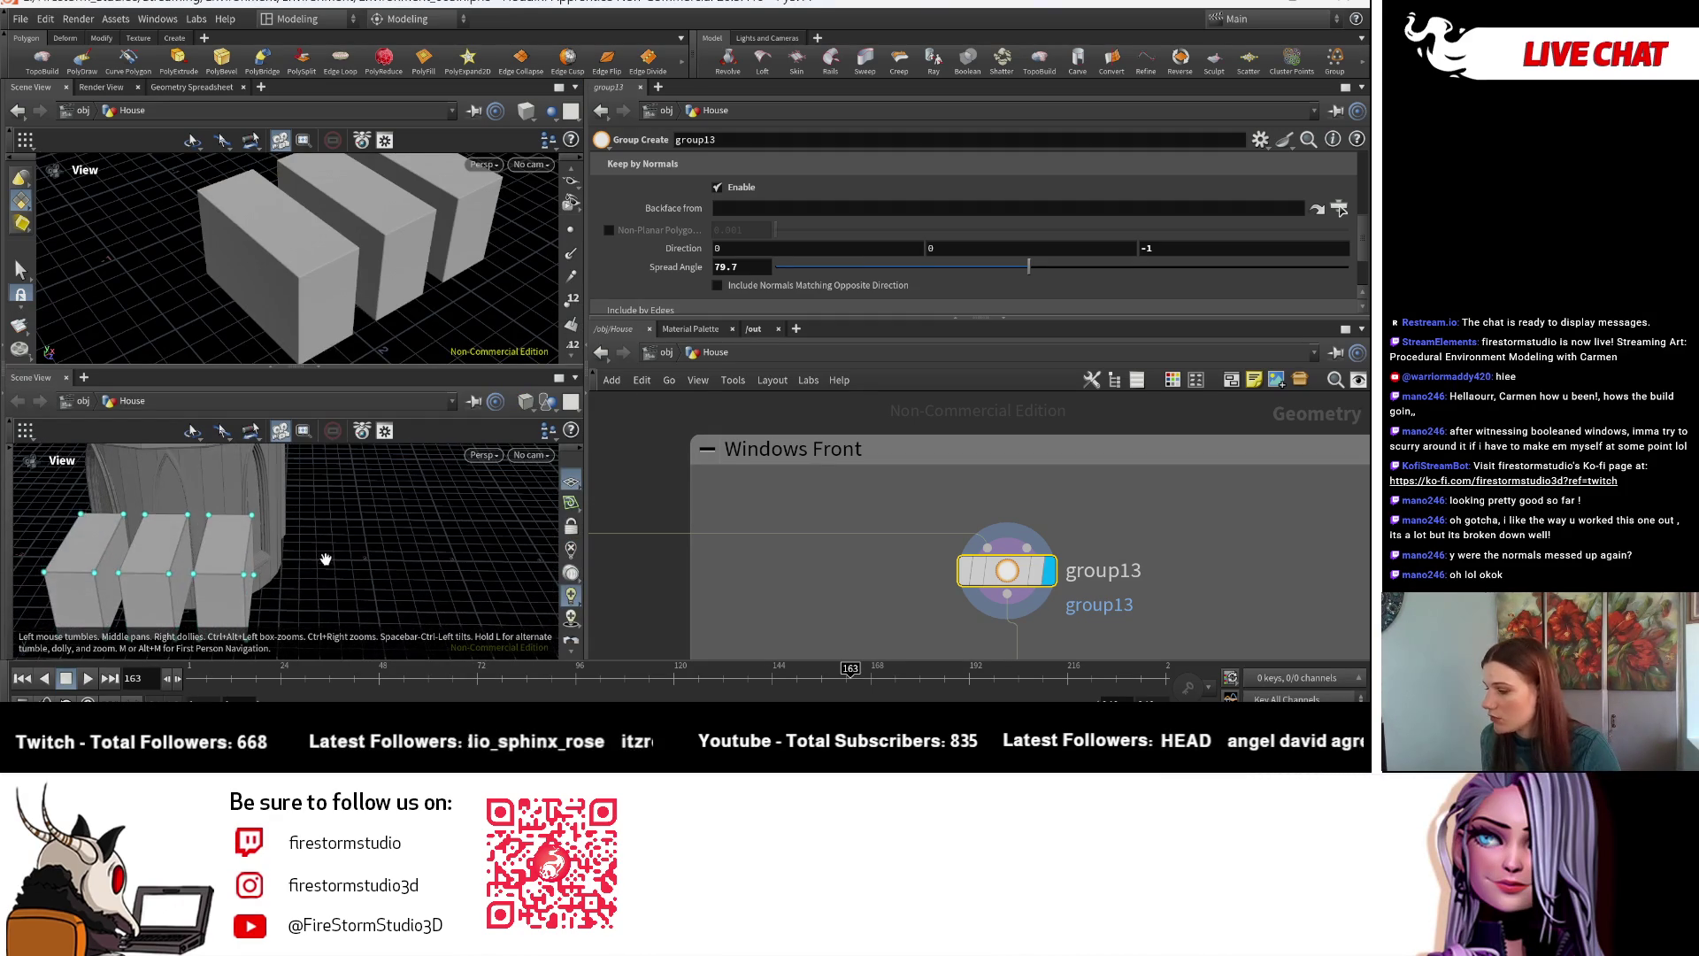
- Save the scene as Environment_004.hipnc
left_click(15, 16)
left_click(199, 237)
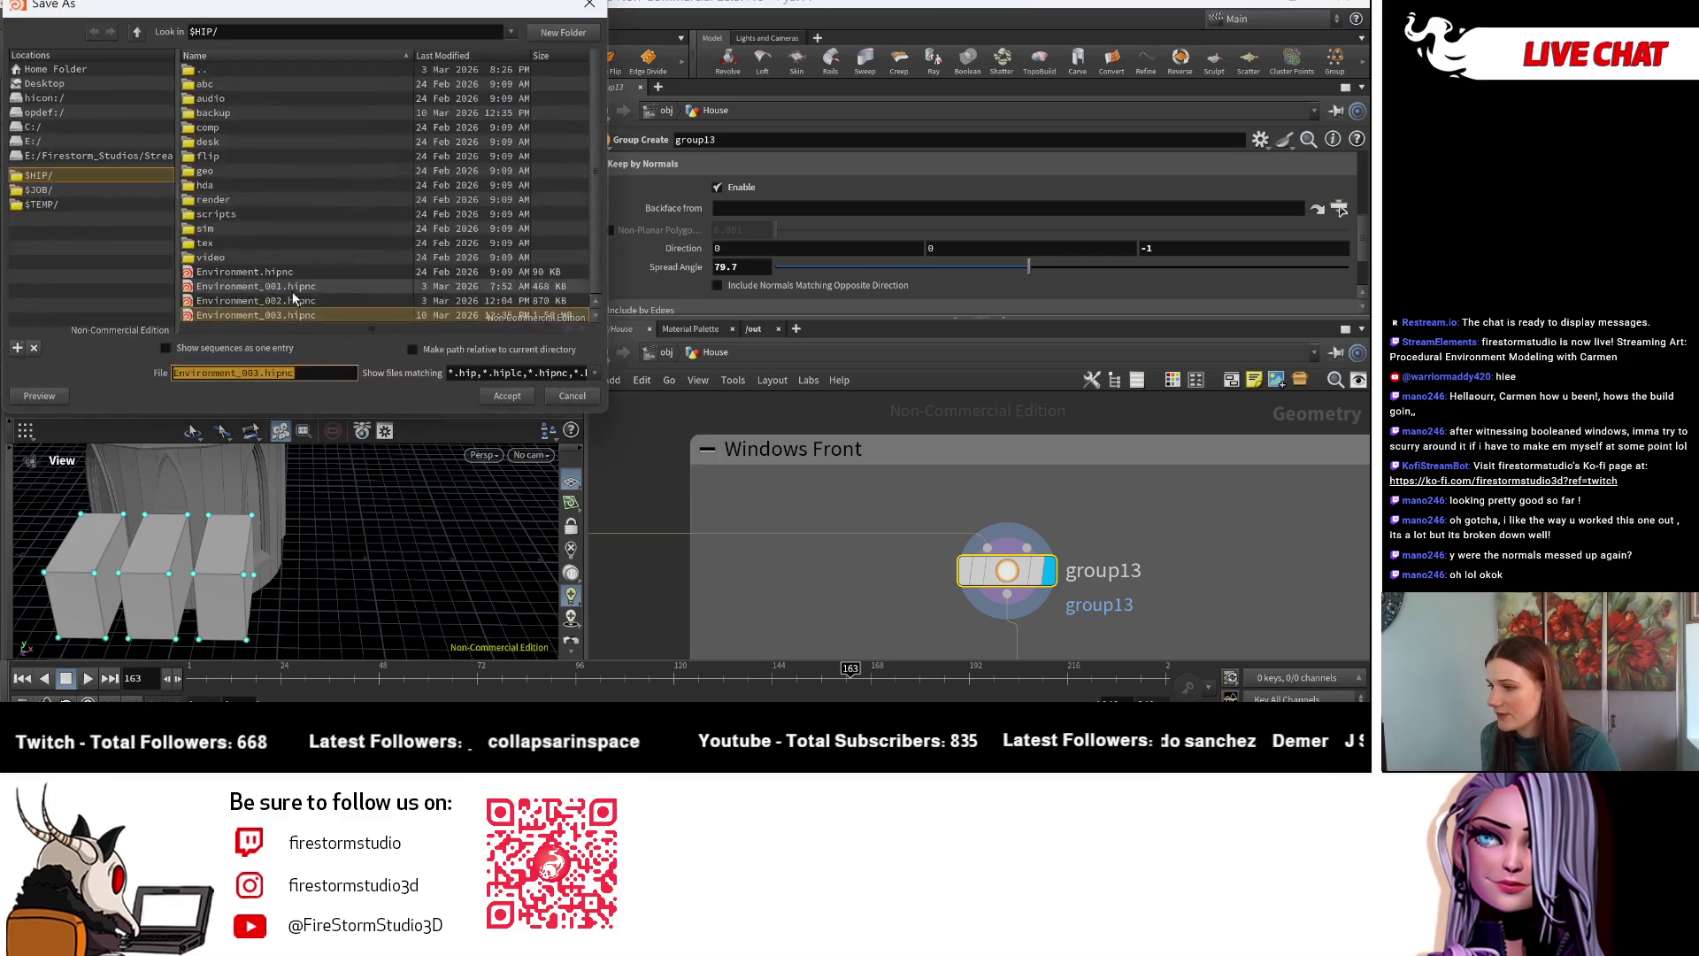
key("BackSpace")
type("4")
left_click(519, 399)
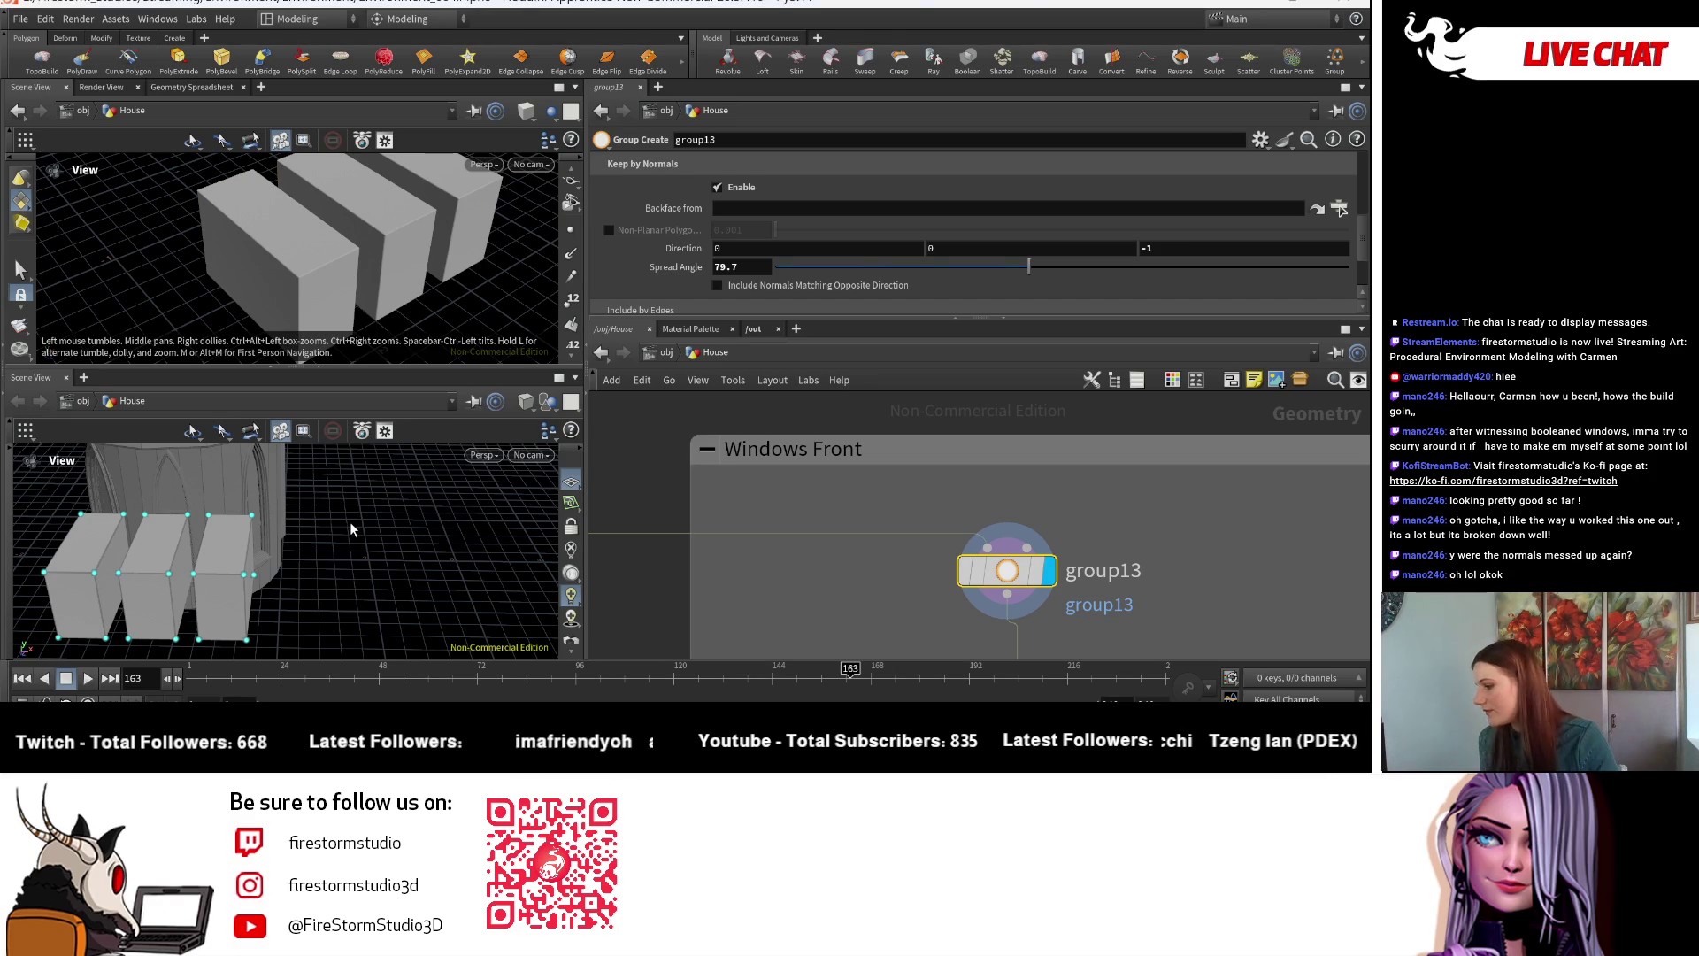
- Close the lower Scene View pane, returning to a single 3D view
key("space")
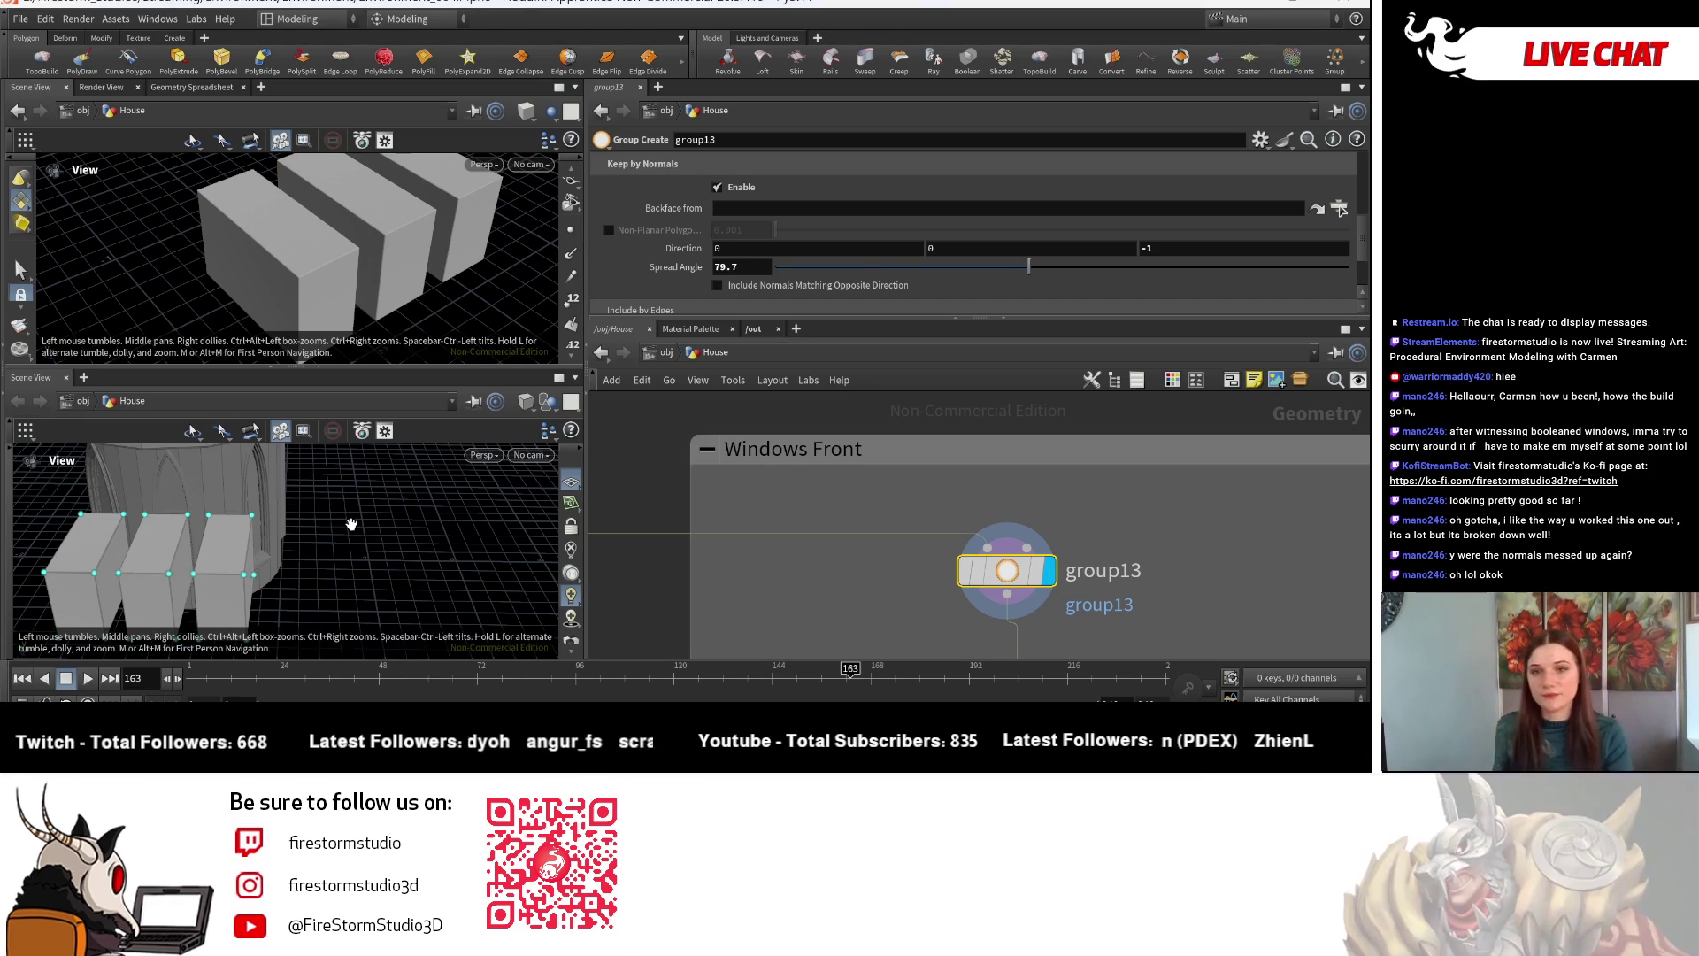
mouse_move(423, 577)
left_mouse_down()
mouse_move(391, 560)
mouse_move(378, 597)
mouse_move(364, 538)
mouse_move(380, 540)
mouse_move(386, 596)
mouse_move(394, 522)
mouse_move(409, 521)
mouse_move(433, 549)
mouse_move(383, 574)
left_mouse_up()
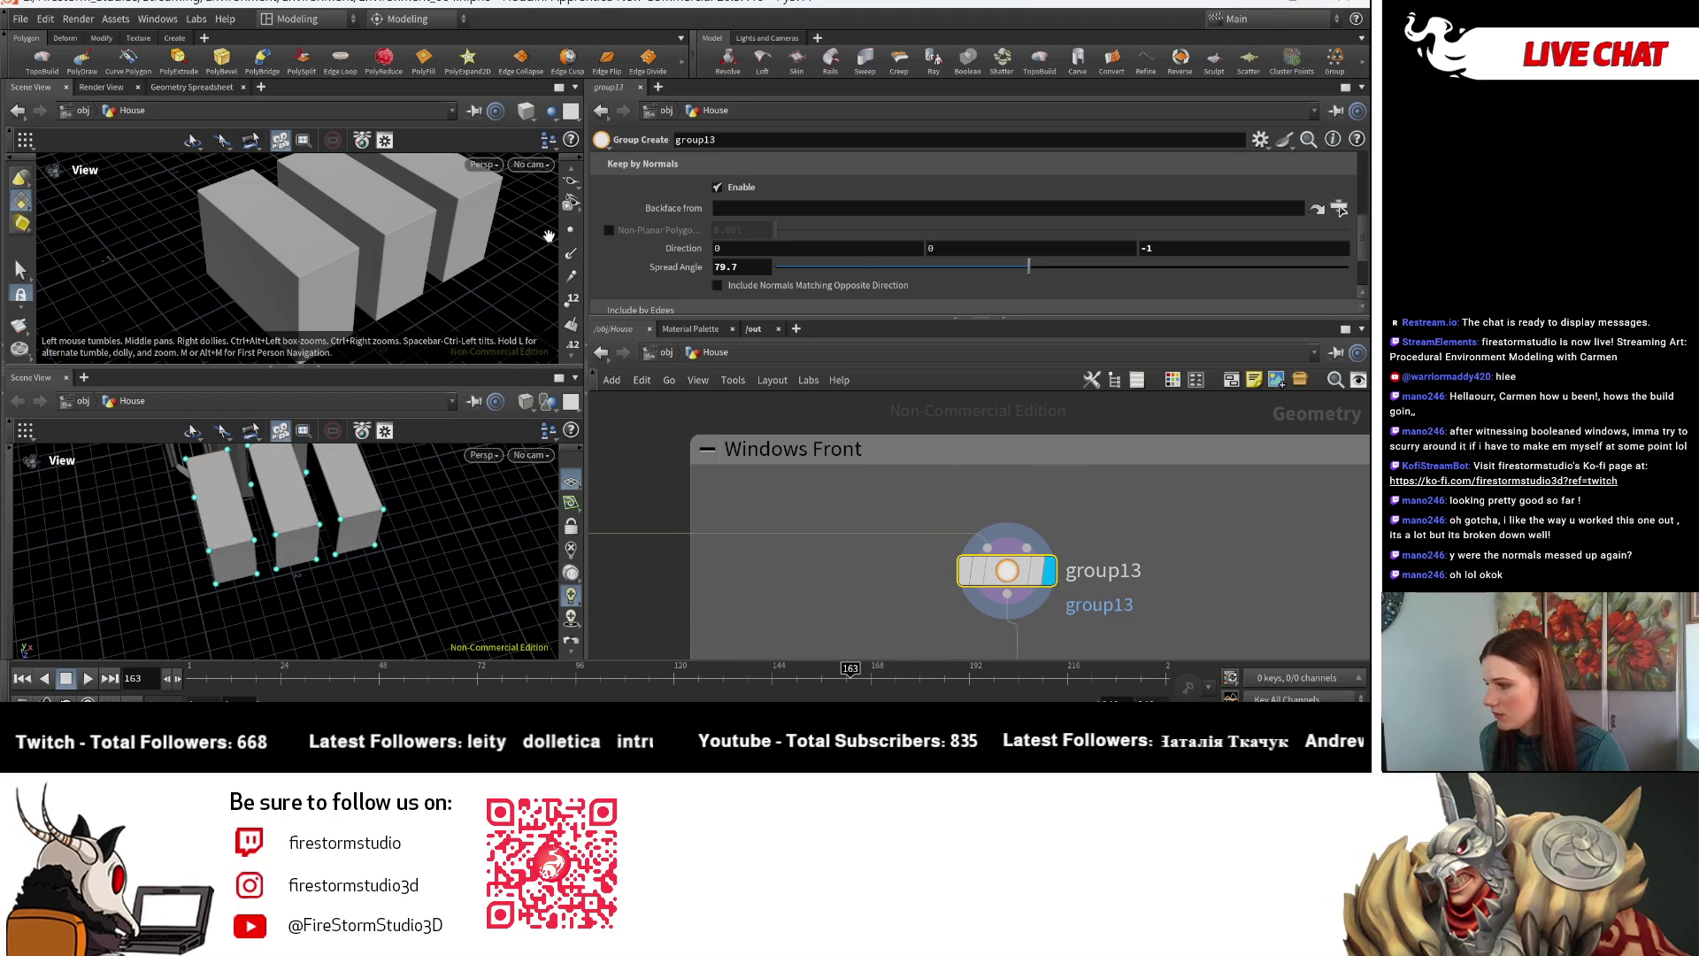
left_click_drag(414, 368, 437, 520)
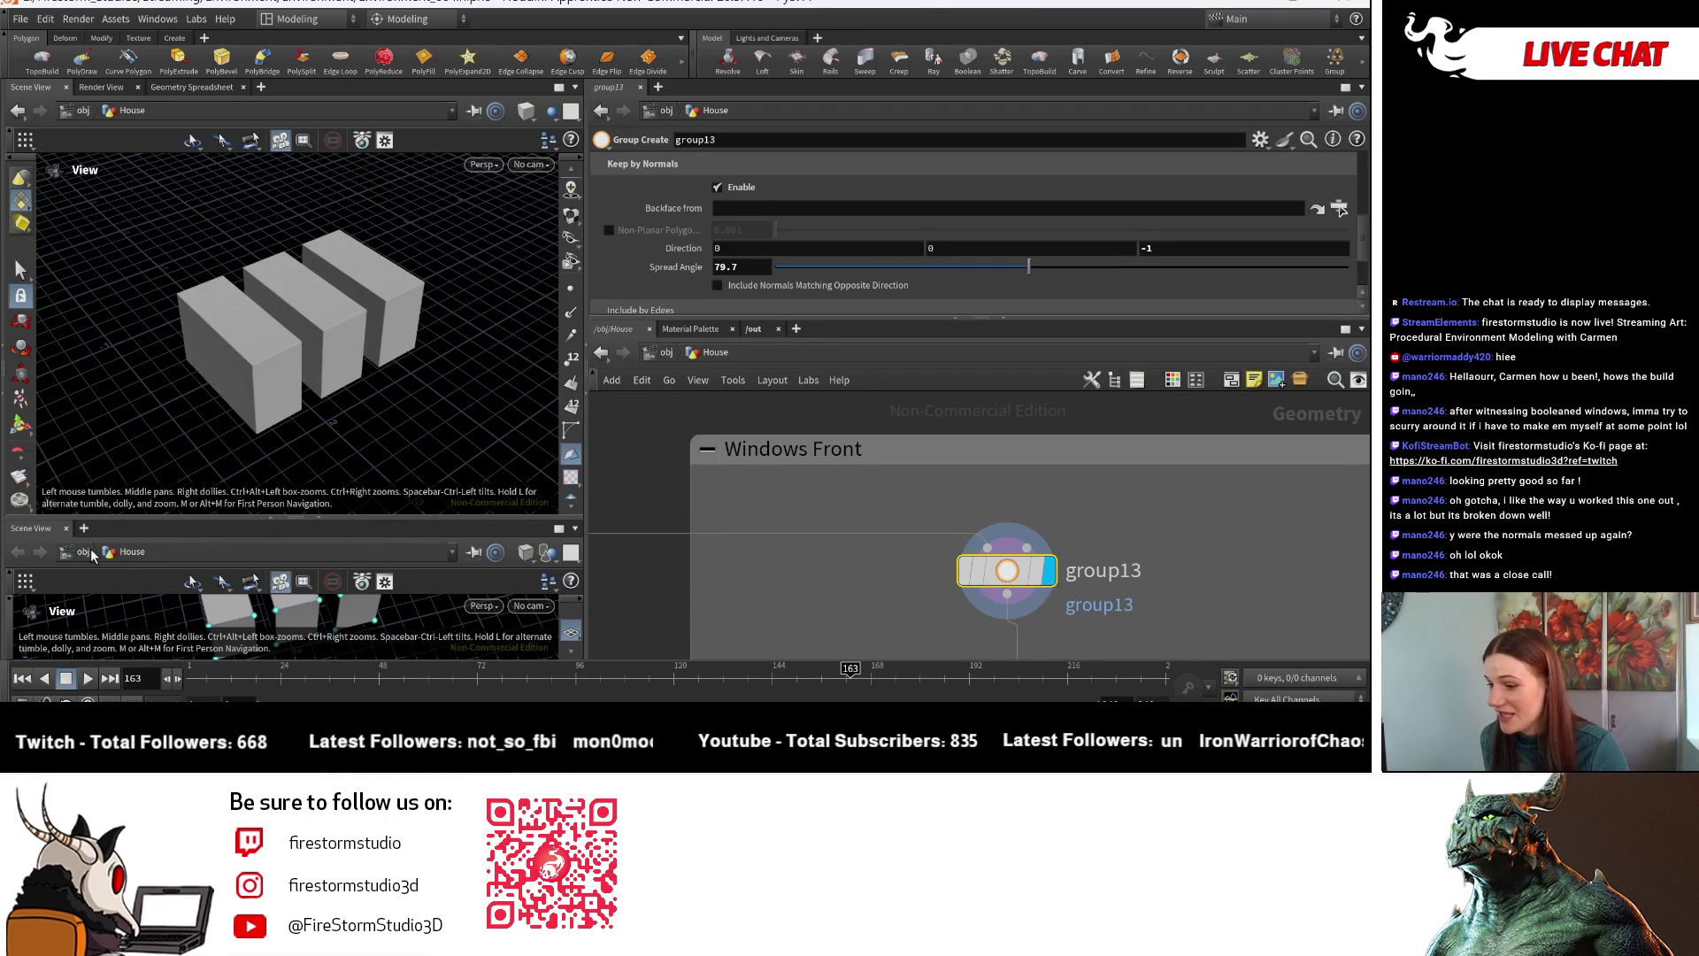
left_click(66, 531)
- Tumble close to the boxes and open group13's info window (168 points, 162 primitives)
mouse_move(212, 541)
left_mouse_down()
mouse_move(363, 495)
mouse_move(463, 497)
left_mouse_up()
right_click_drag(463, 497, 183, 482)
left_click_drag(182, 482, 346, 443)
scroll(885, 231, "down", 2)
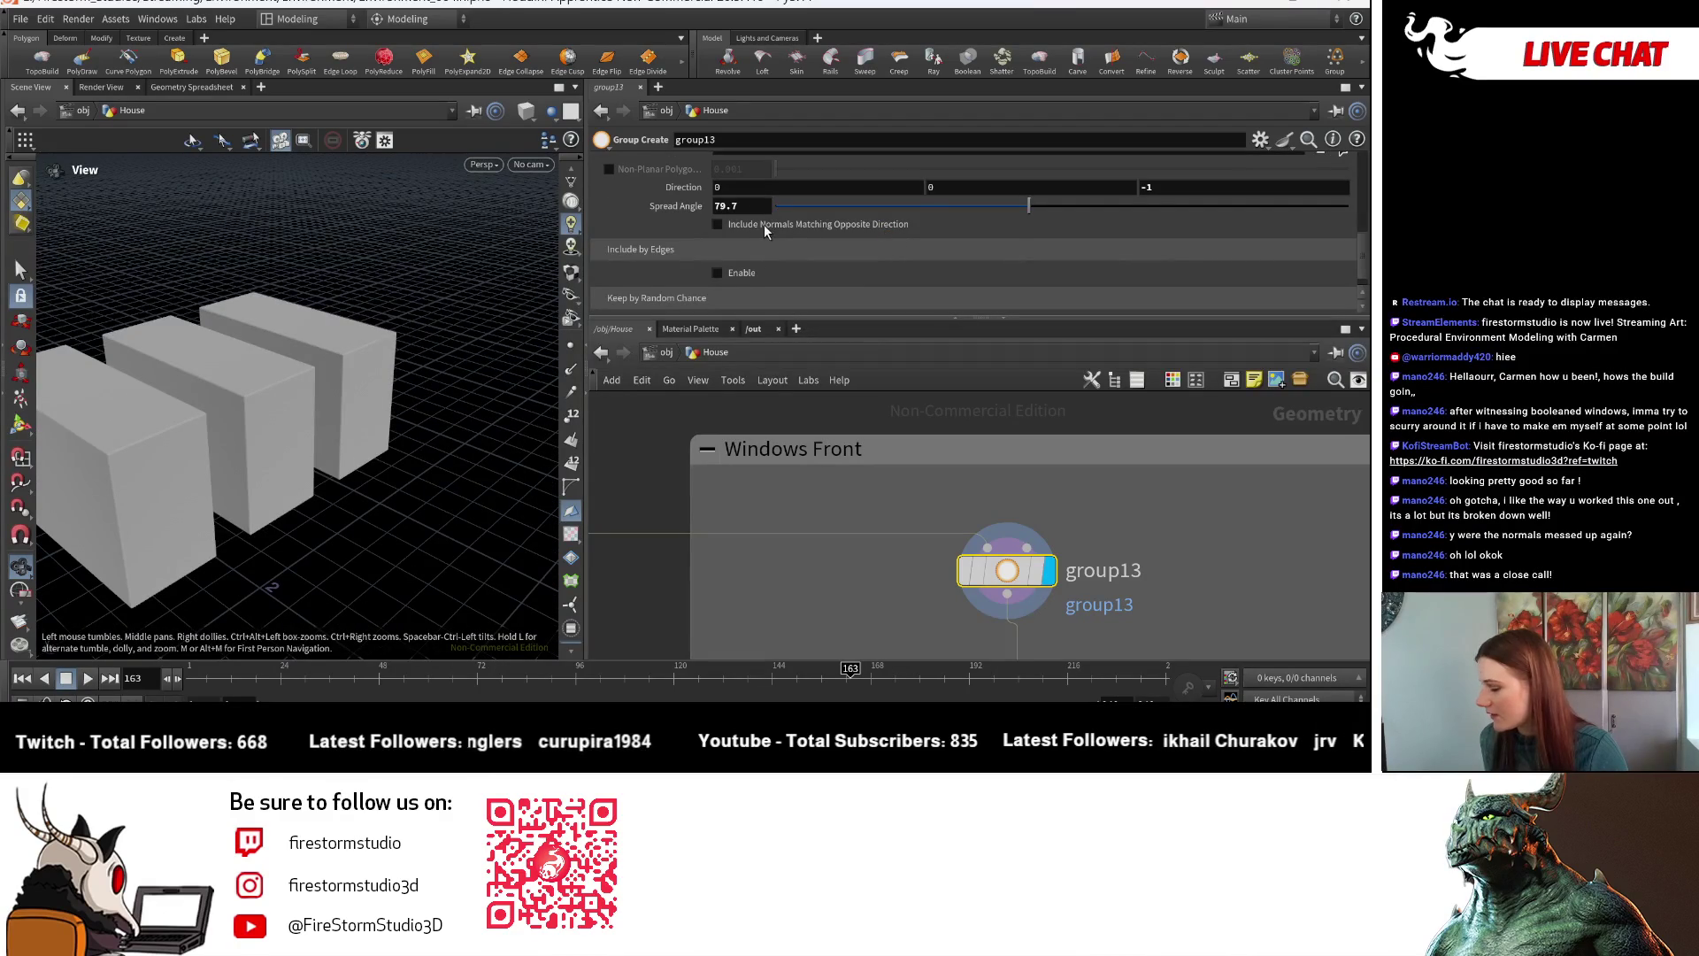
left_click(933, 576)
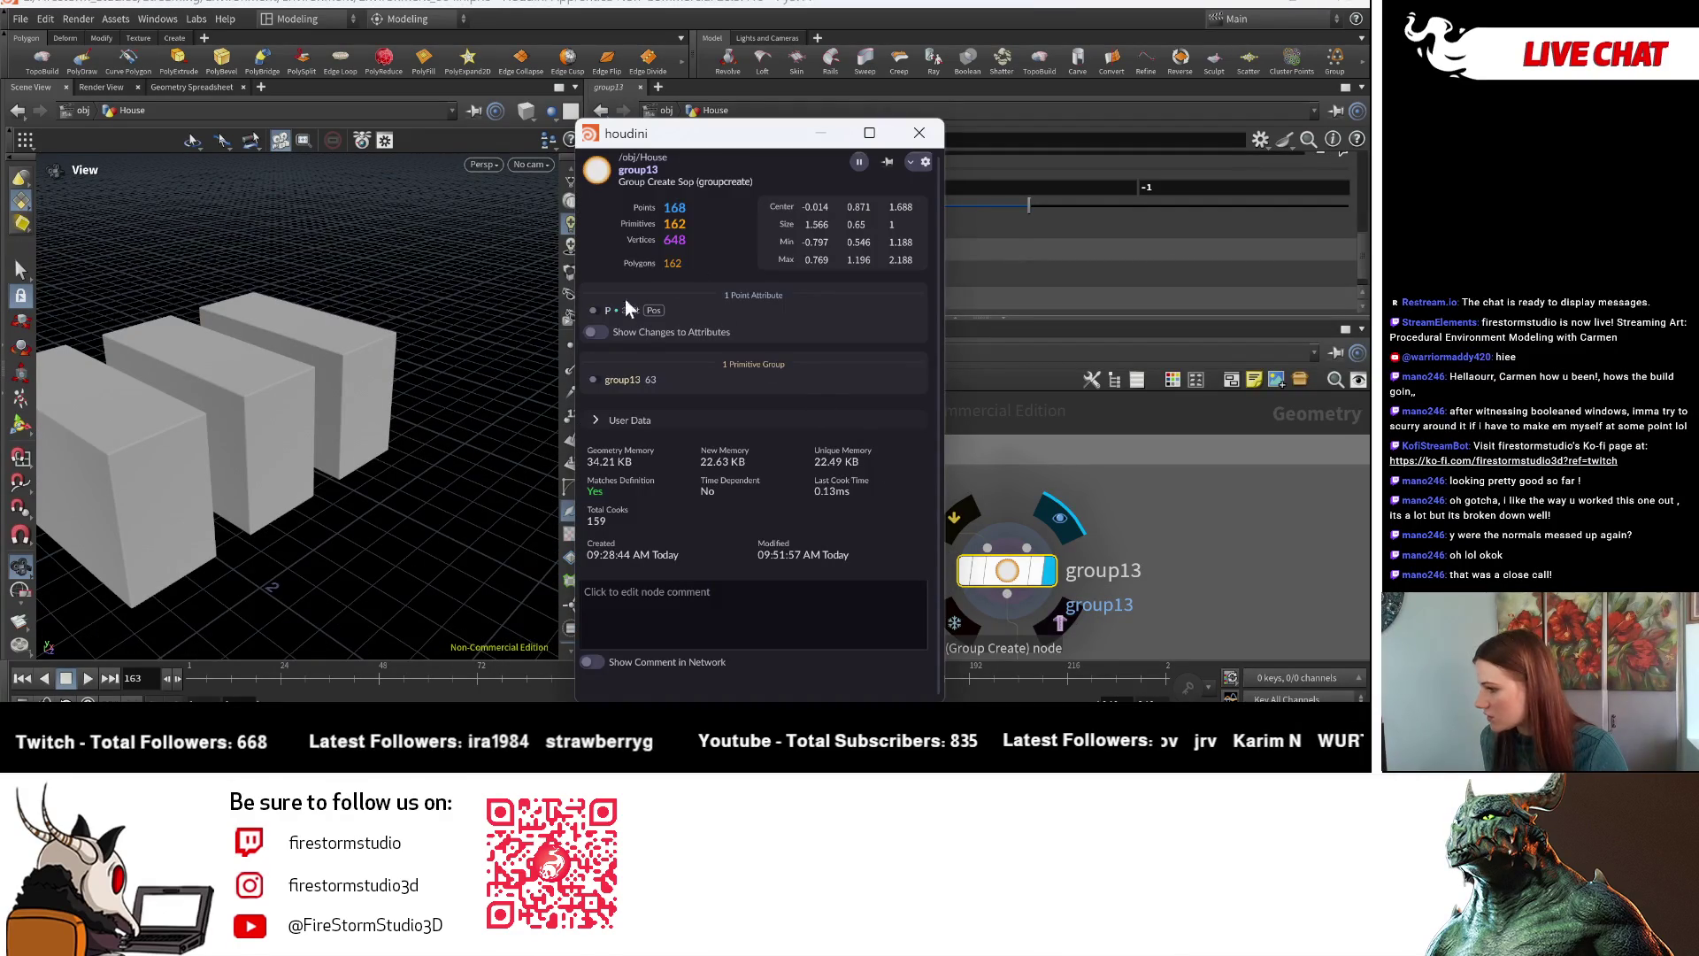
- Highlight group13's faces and adjust its Spread Angle from 105 down to 87.6
left_click(596, 379)
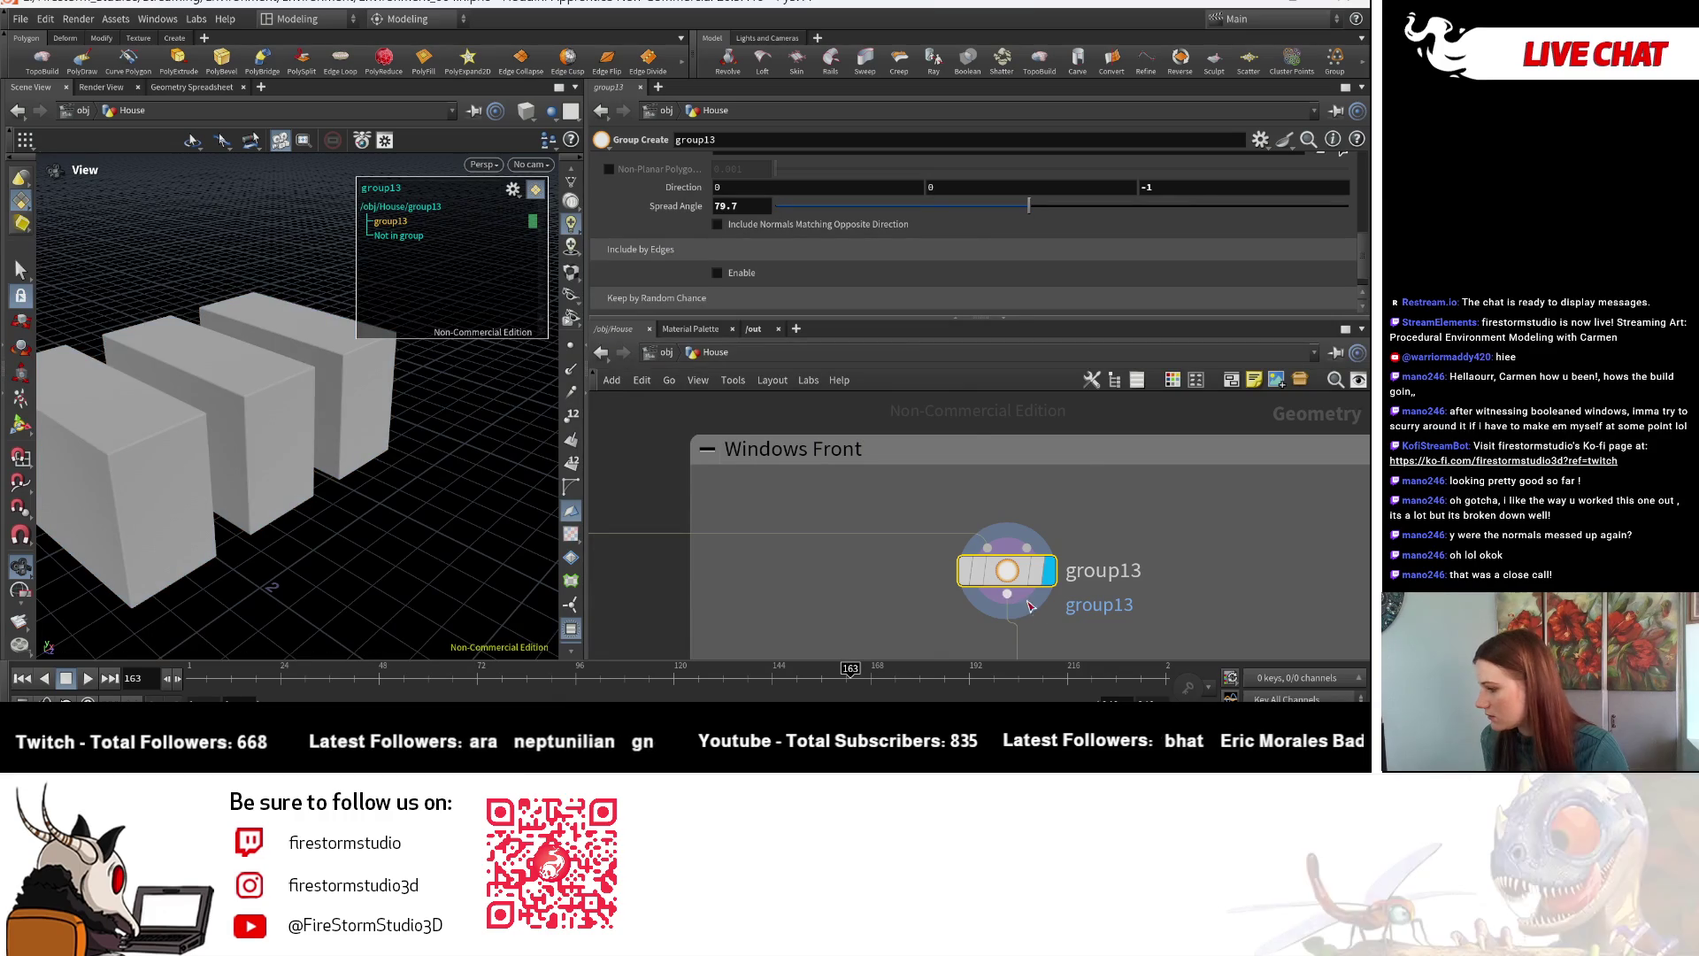
scroll(799, 263, "down", 1)
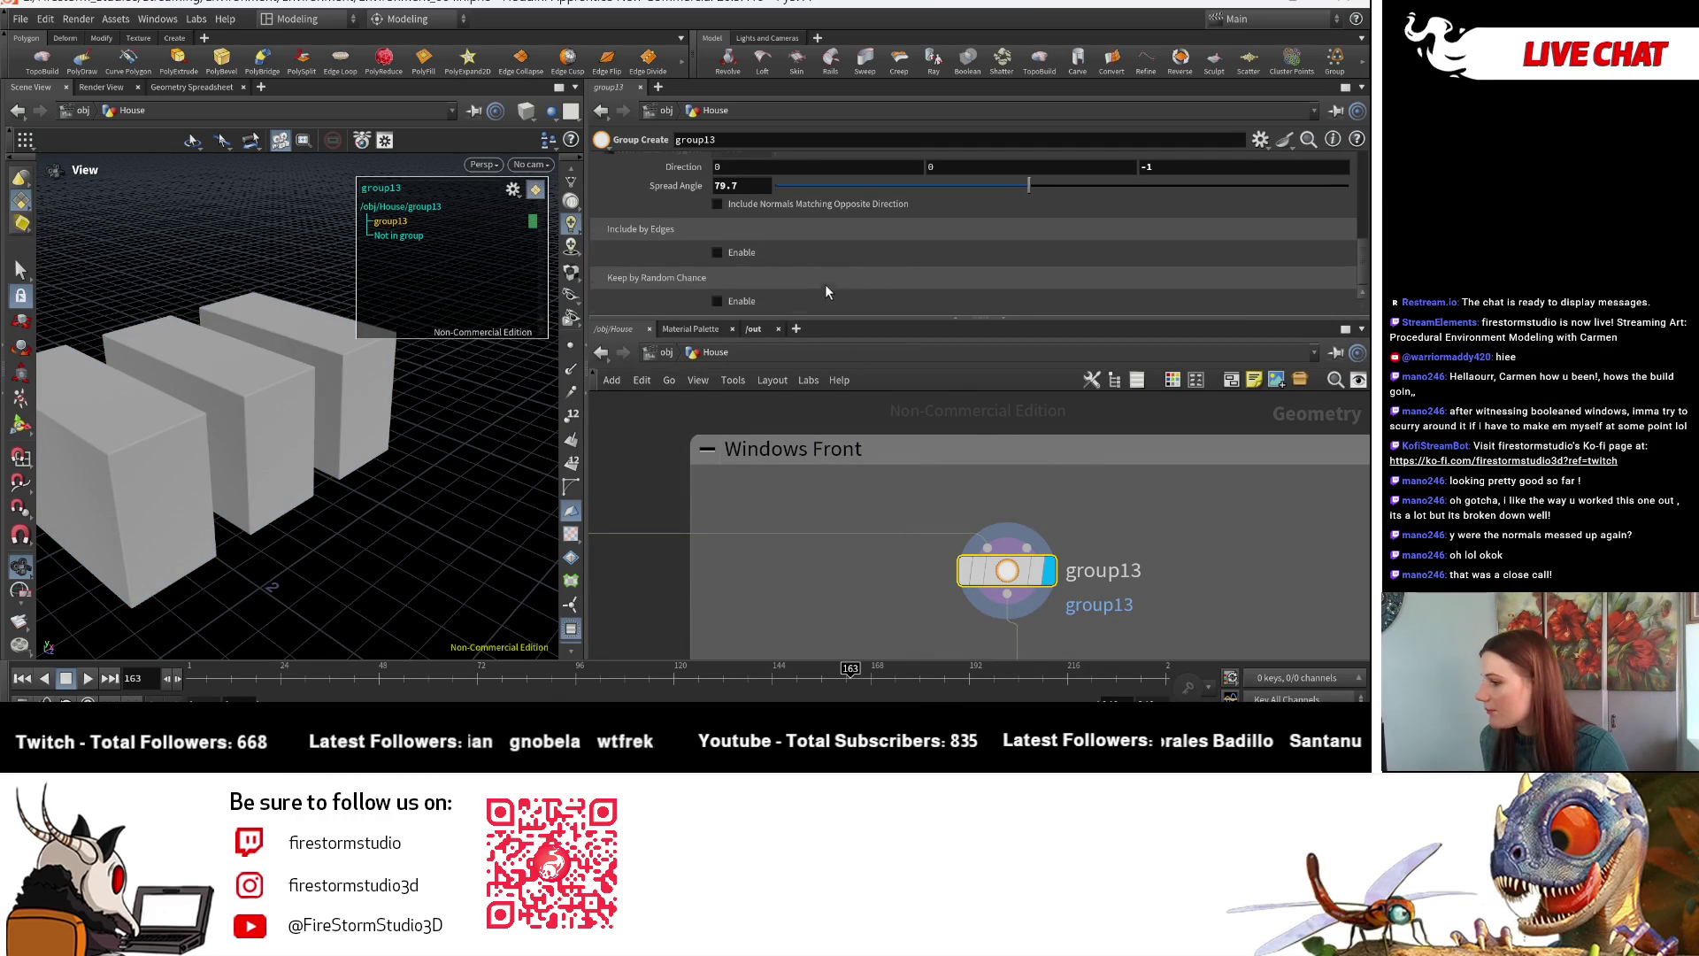
scroll(824, 278, "up", 3)
mouse_move(1032, 250)
left_mouse_down()
mouse_move(1132, 250)
mouse_move(1047, 257)
mouse_move(1075, 263)
left_mouse_up()
mouse_move(416, 447)
left_mouse_down()
mouse_move(389, 451)
mouse_move(522, 456)
left_mouse_up()
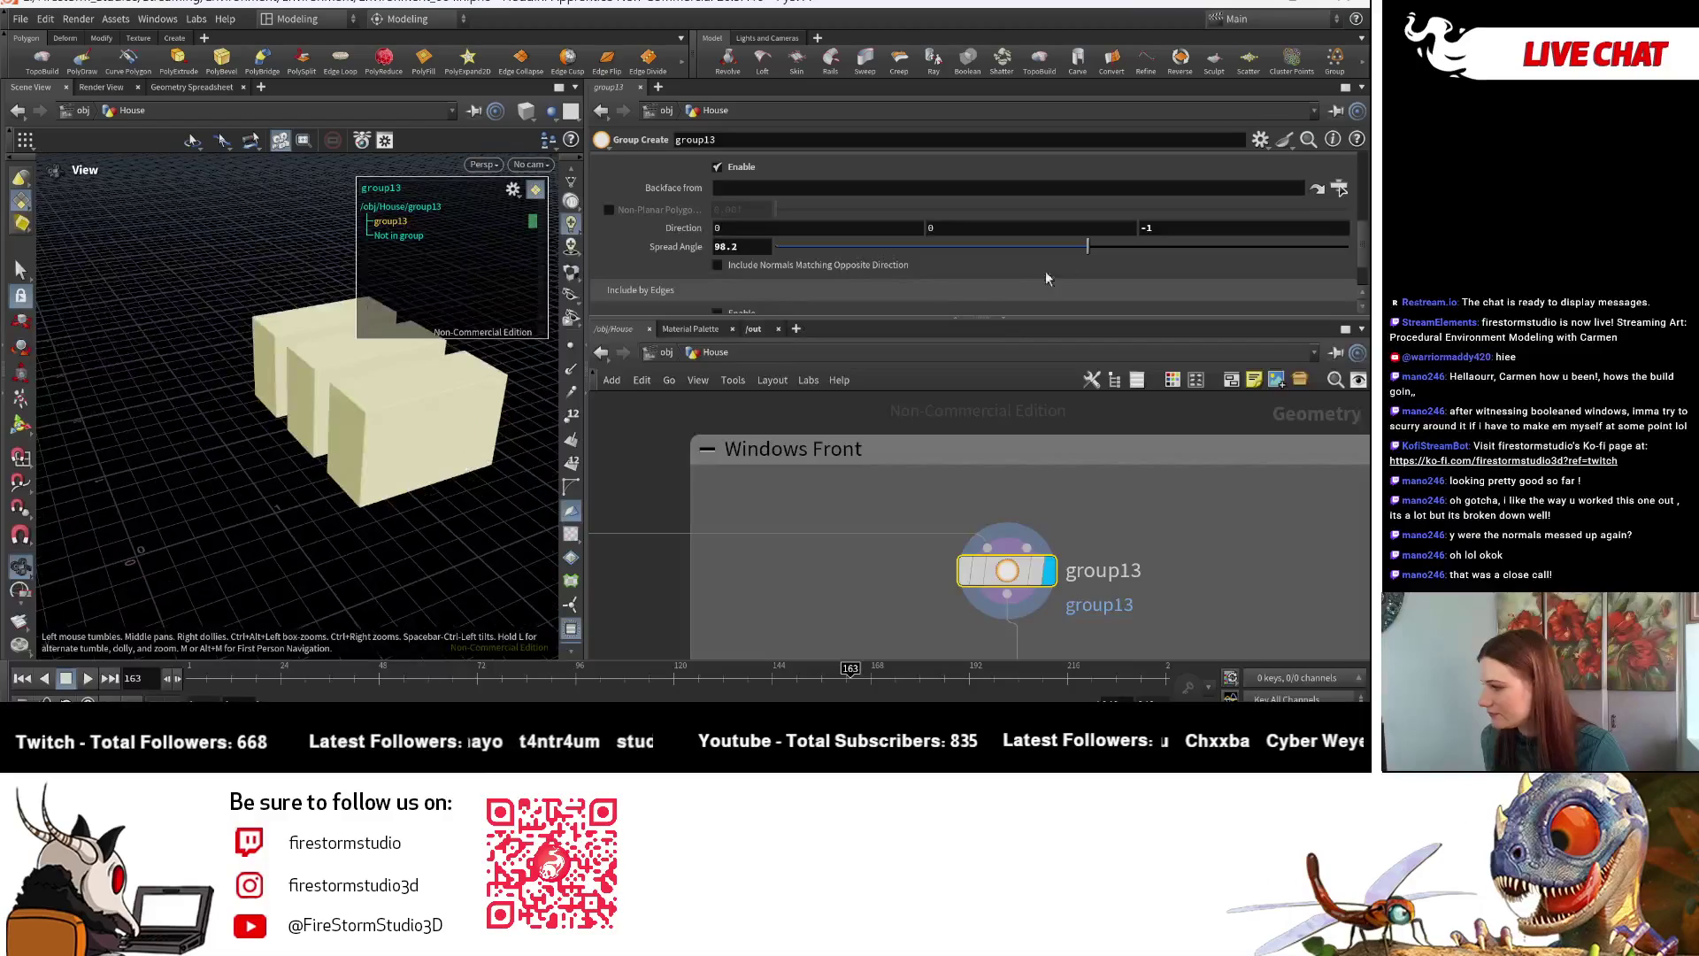
left_click_drag(1091, 251, 1058, 262)
left_click_drag(381, 425, 531, 416)
scroll(598, 525, "down", 1)
scroll(598, 524, "down", 1)
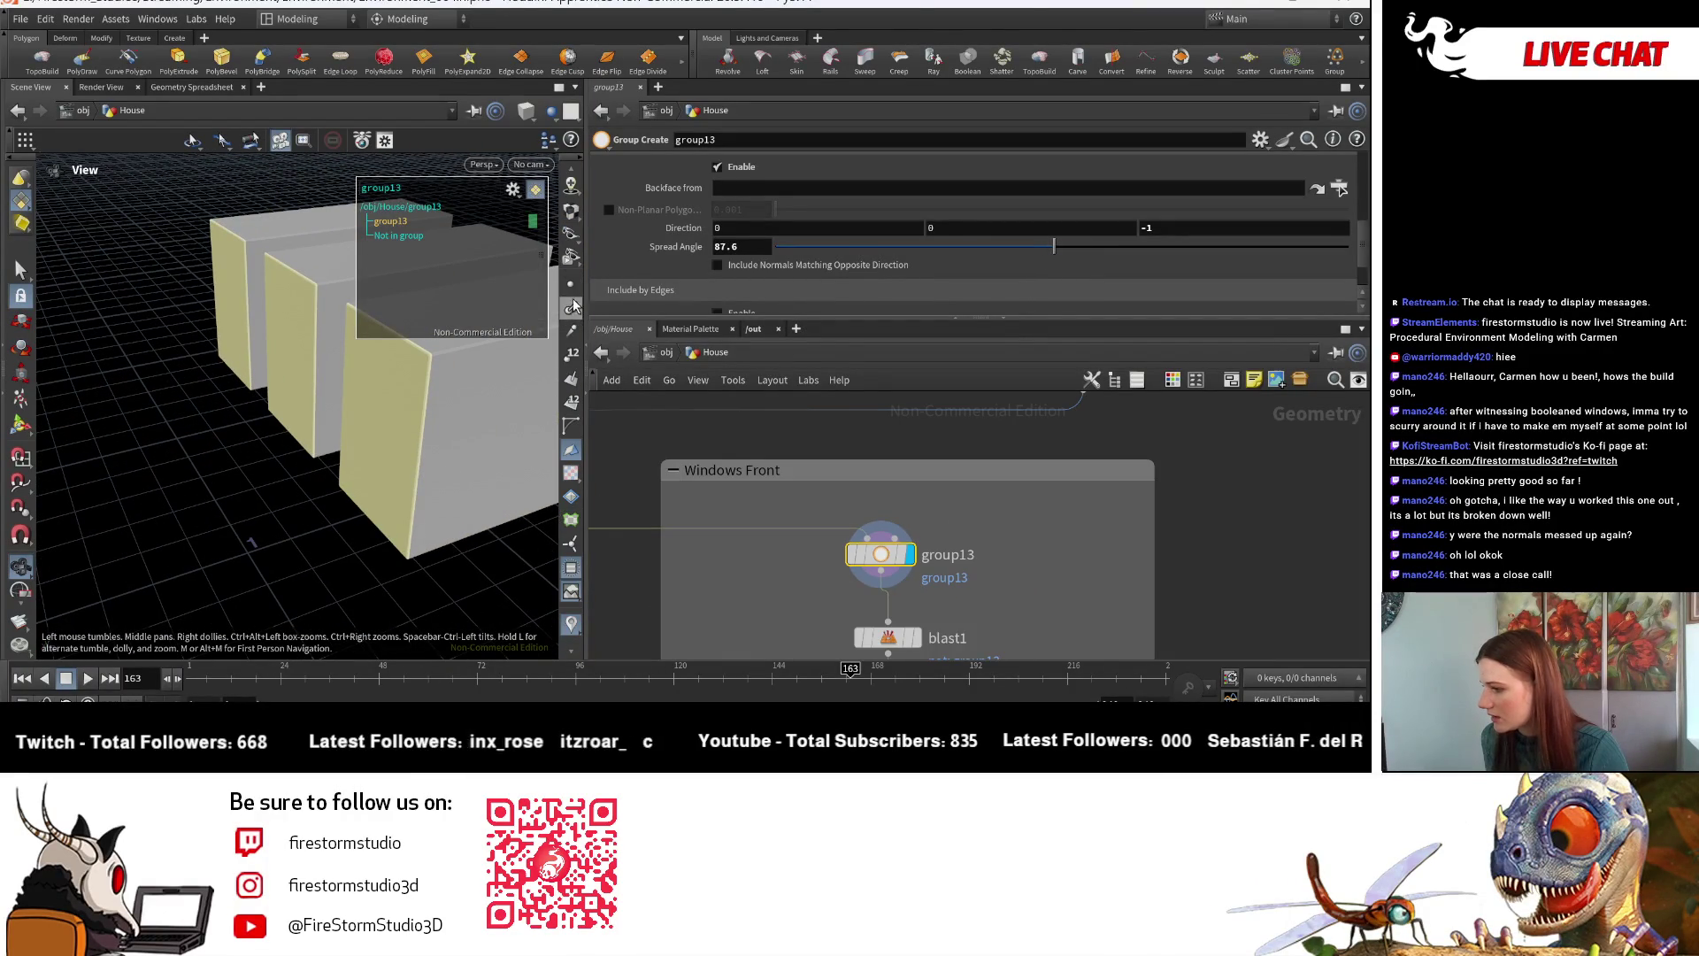
- Display group13's result and inspect its grouped faces close up on the orange box
left_click(495, 213)
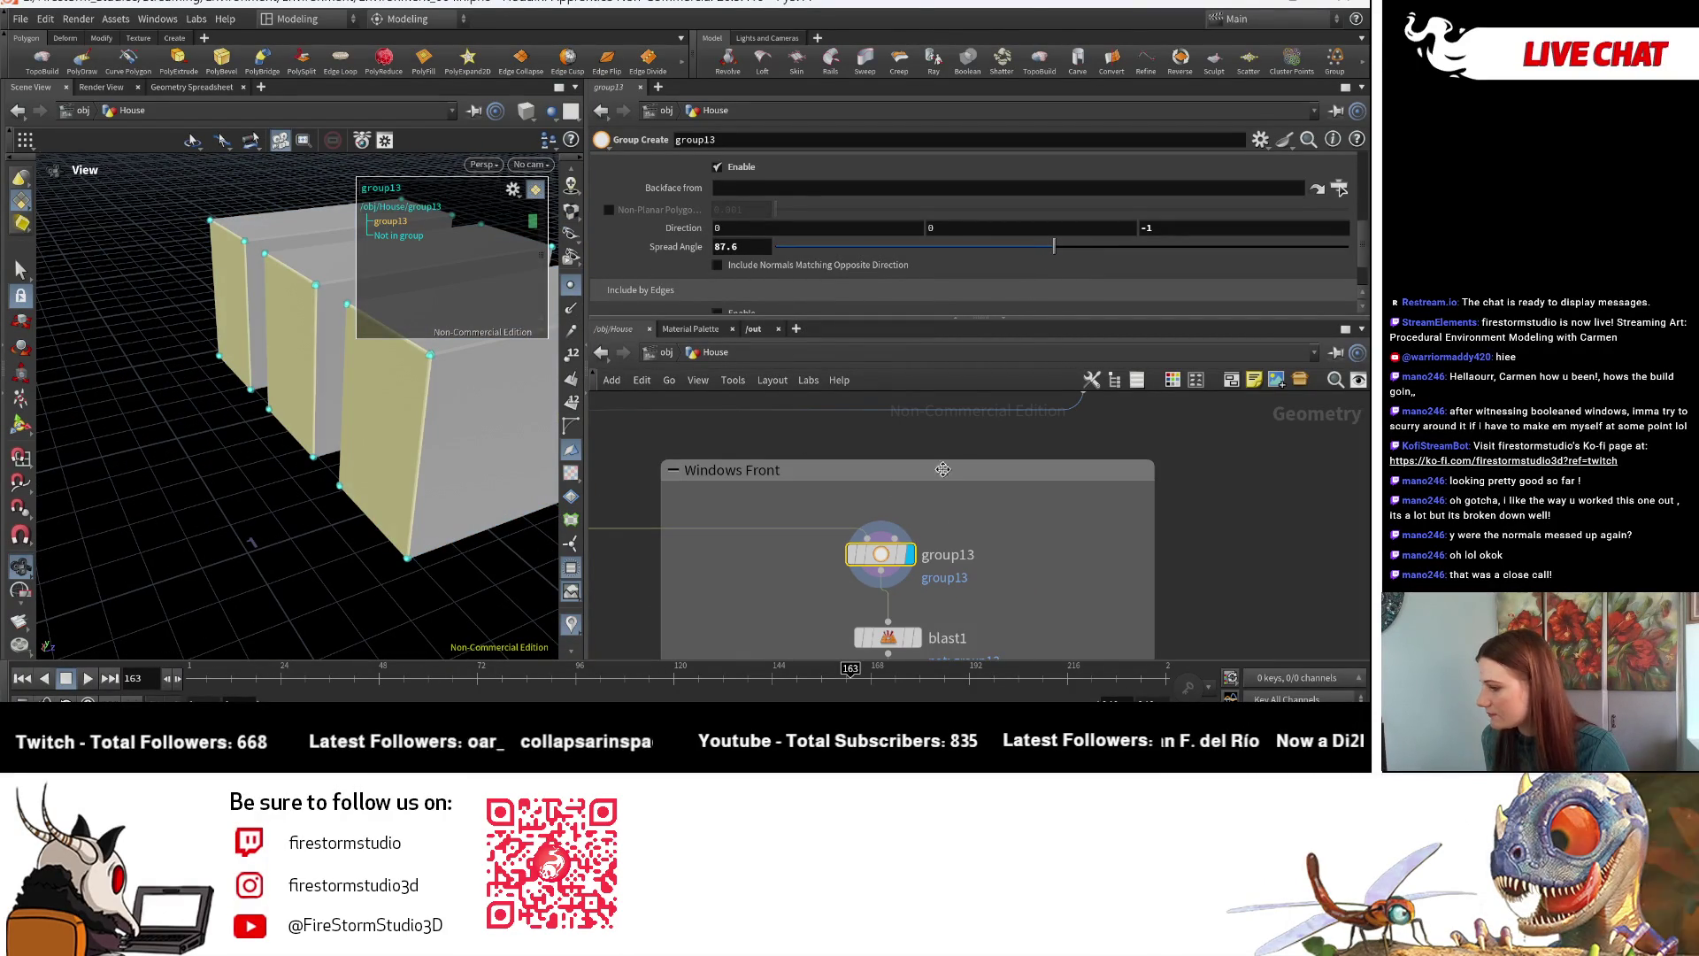
middle_click(843, 554)
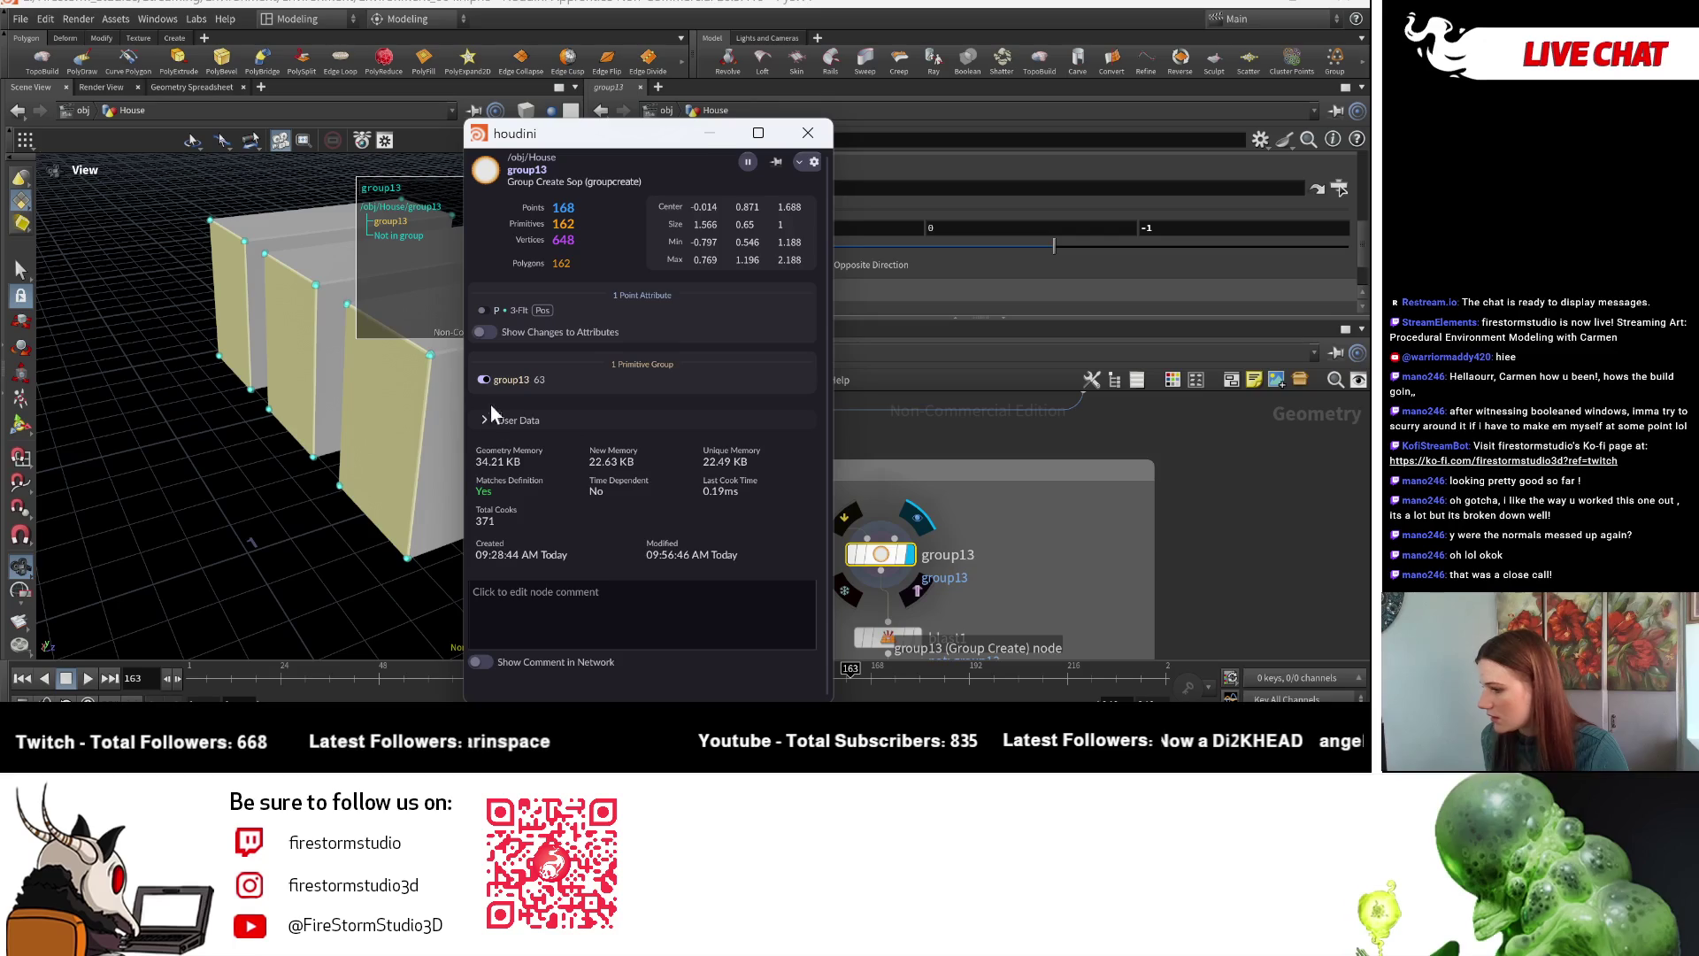
left_click(484, 379)
left_click(808, 133)
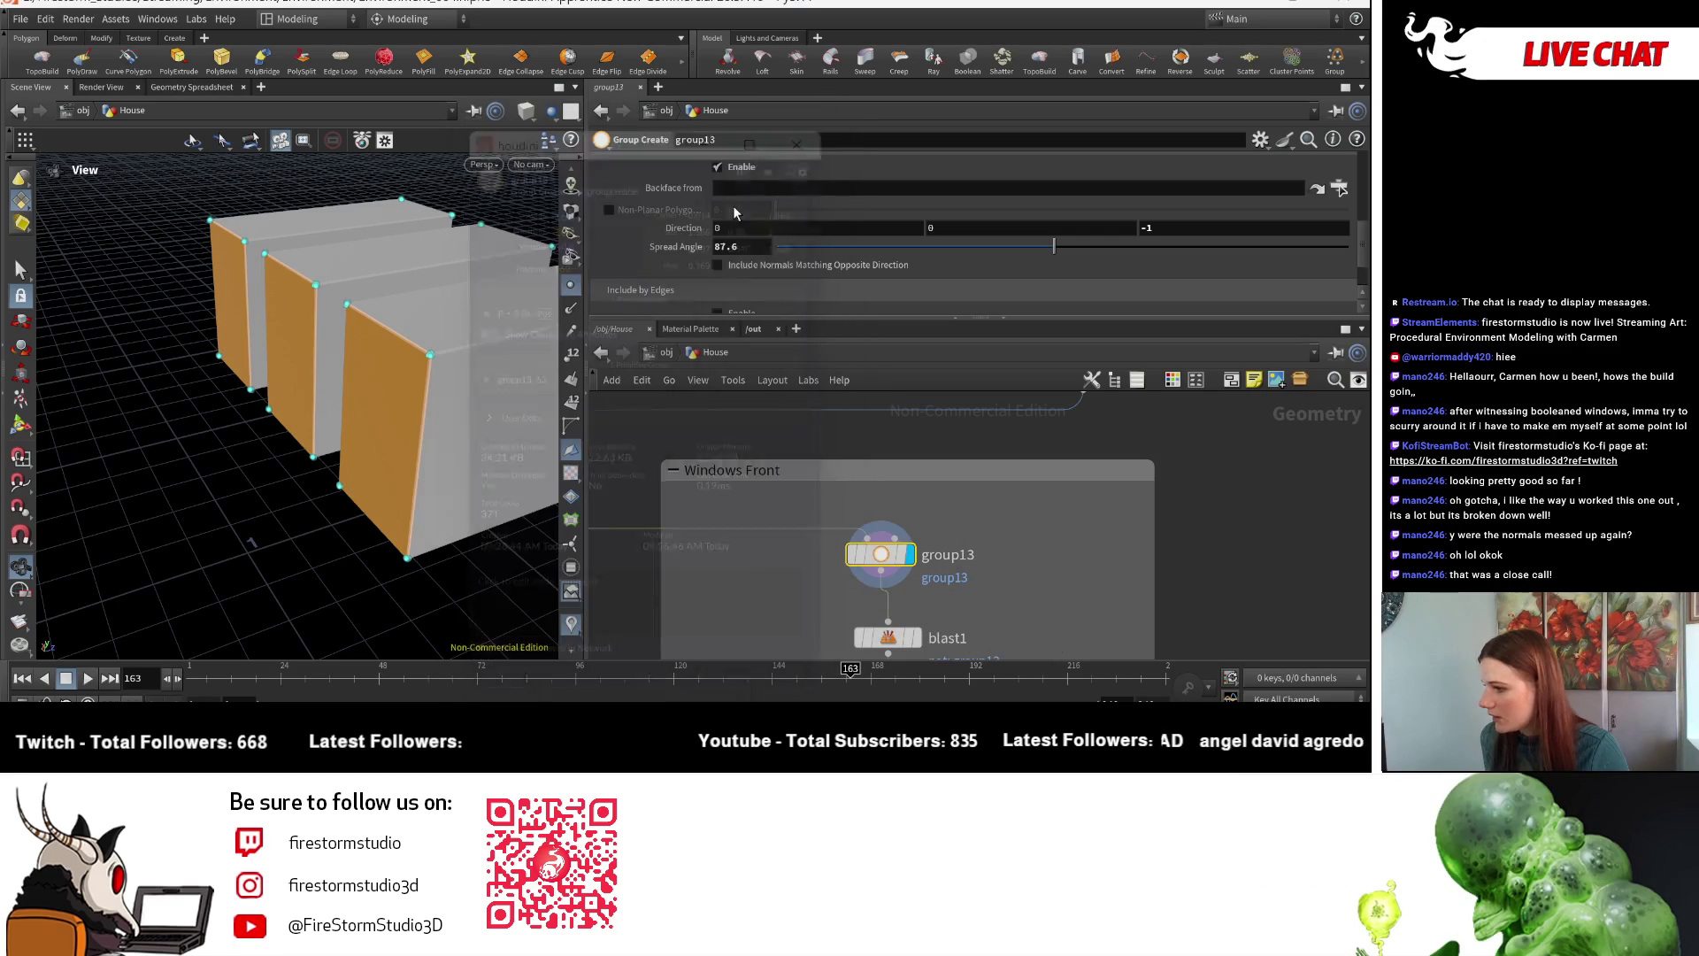
mouse_move(319, 474)
left_mouse_down()
mouse_move(410, 493)
mouse_move(294, 485)
left_mouse_up()
right_click_drag(294, 485, 350, 280)
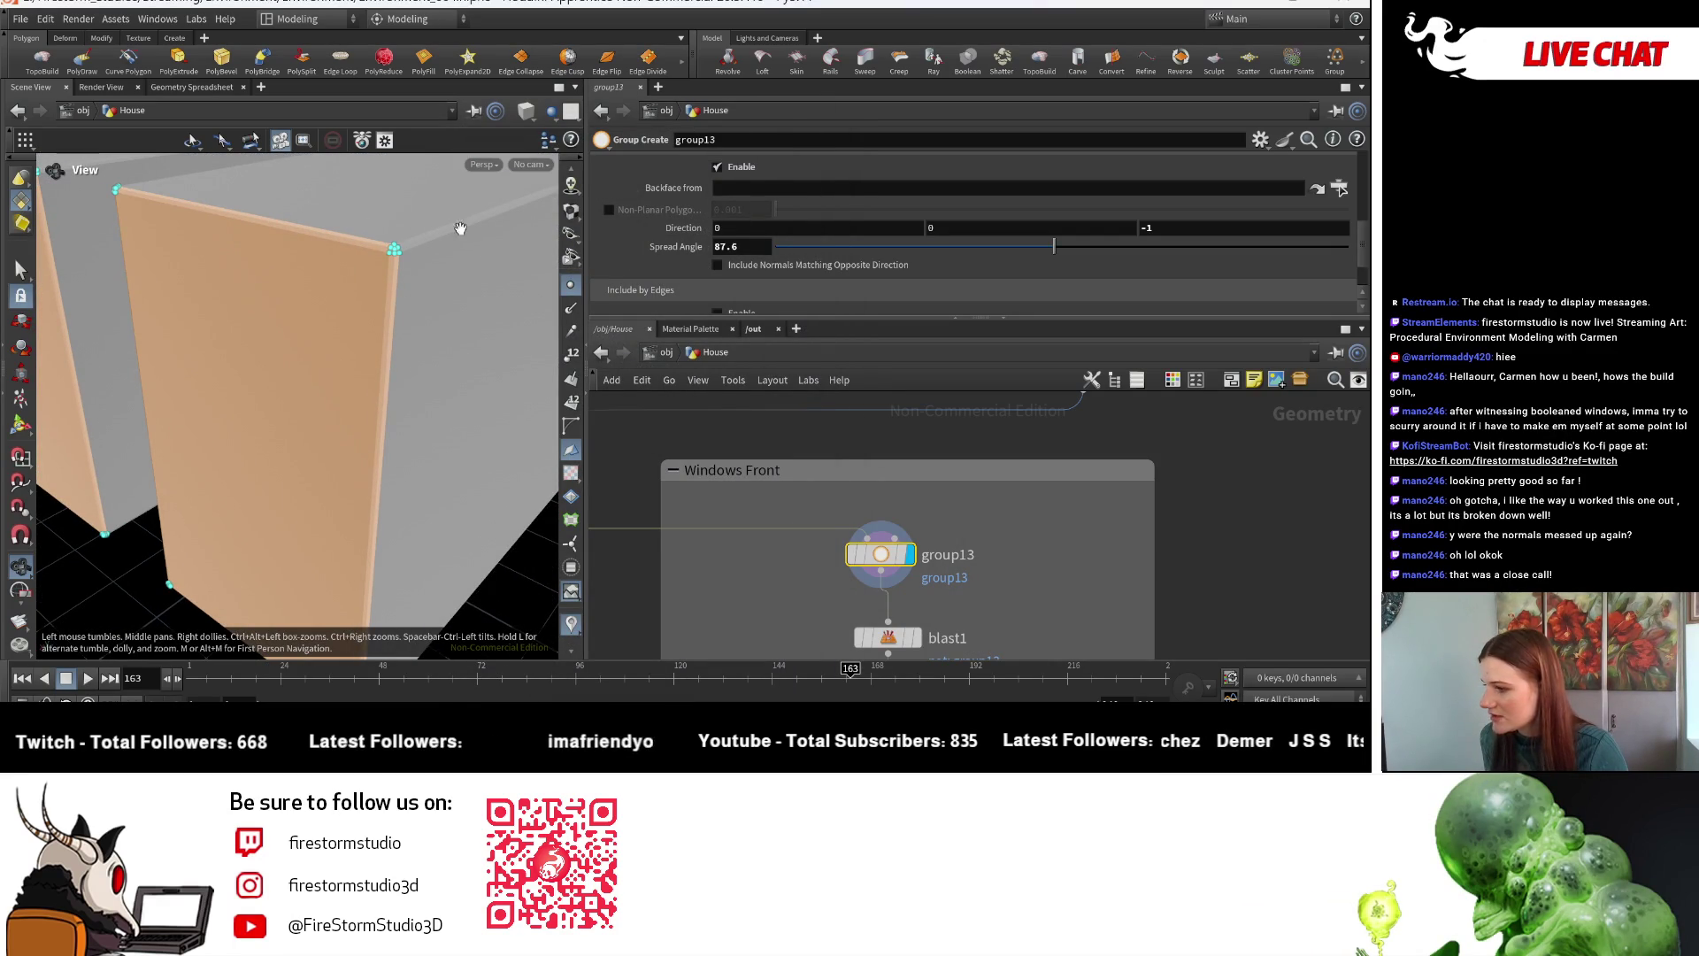
- Try lower group13 spread angles of 87.1 and about 54.5, viewing the boxes from above
left_click(1048, 251)
left_click_drag(996, 247, 818, 250)
scroll(150, 425, "down", 5)
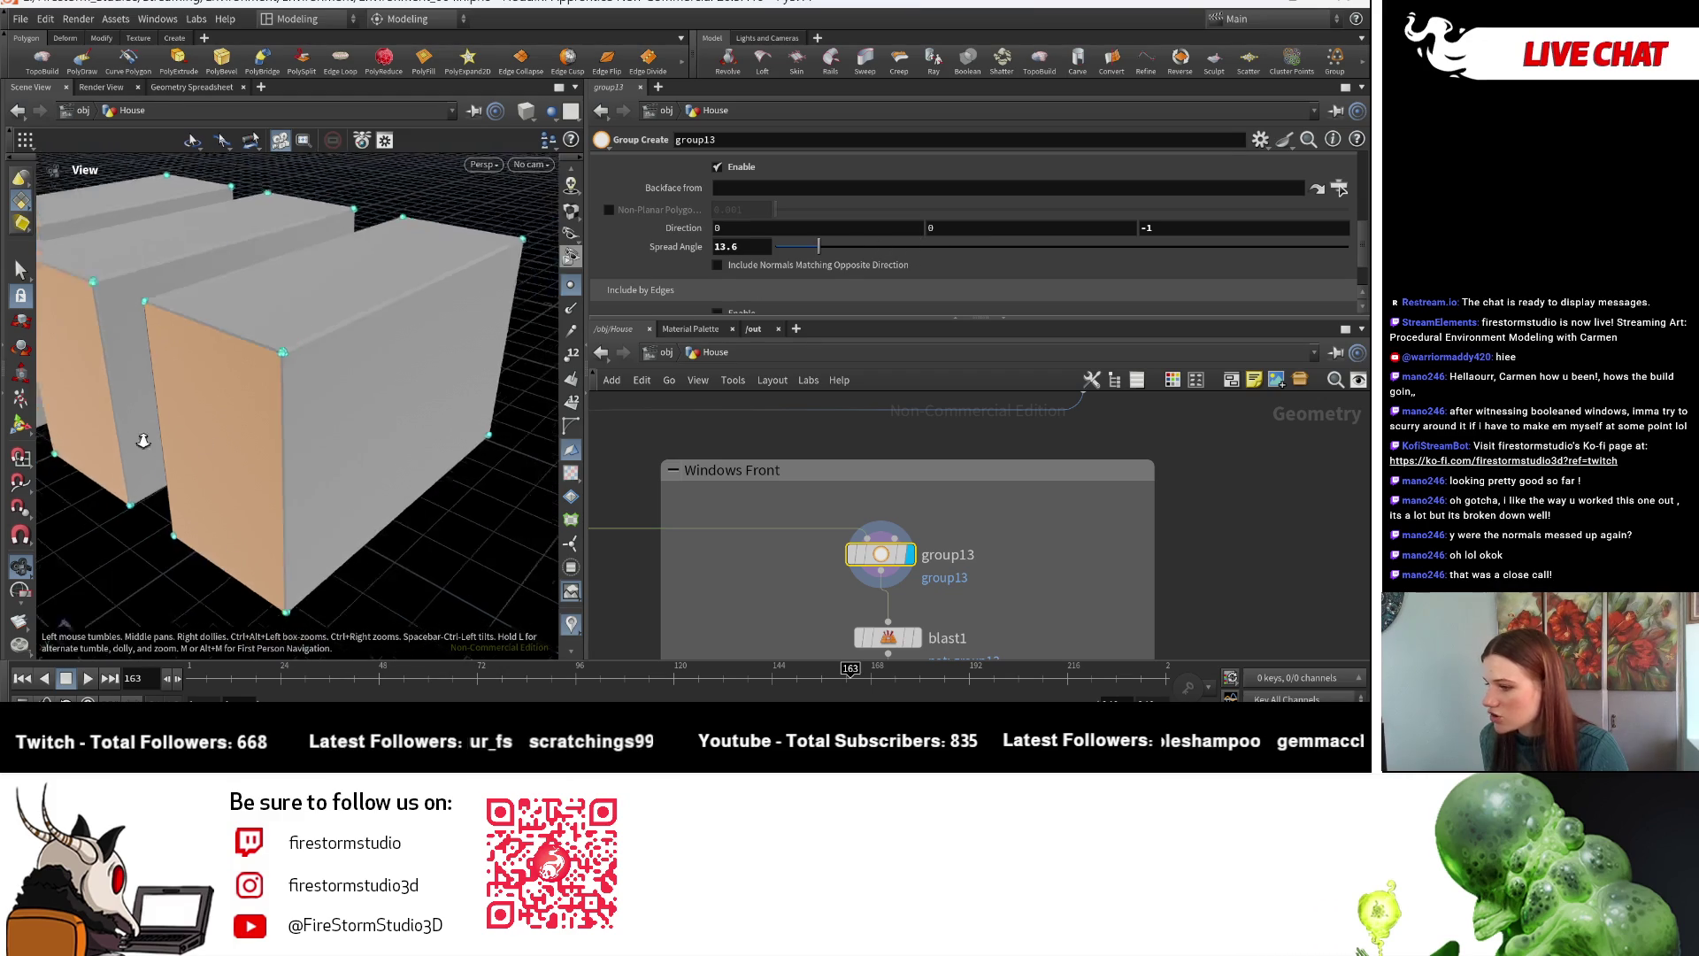
mouse_move(230, 409)
left_mouse_down()
mouse_move(284, 341)
mouse_move(254, 425)
mouse_move(310, 470)
mouse_move(214, 440)
left_mouse_up()
scroll(214, 440, "down", 3)
mouse_move(348, 425)
left_mouse_down()
mouse_move(156, 458)
mouse_move(372, 486)
left_mouse_up()
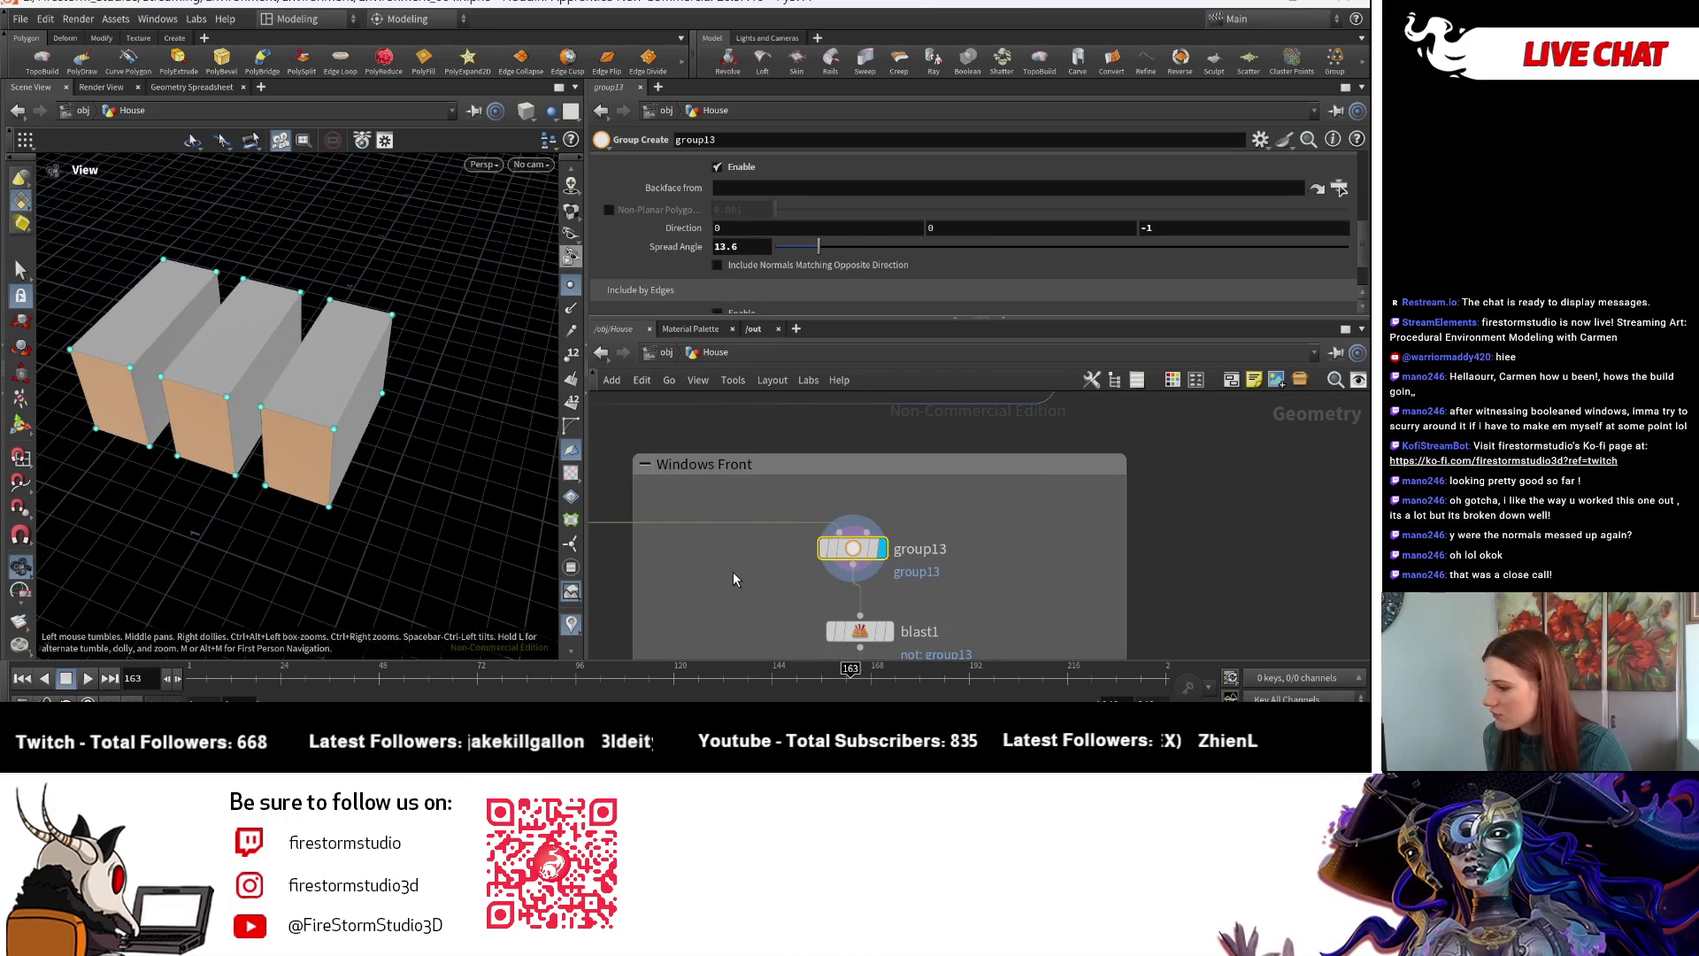
scroll(724, 586, "down", 3)
- Move polybevel8 out of the box chain and wire it under polyextrude3 near merge10
middle_click_drag(724, 586, 851, 534)
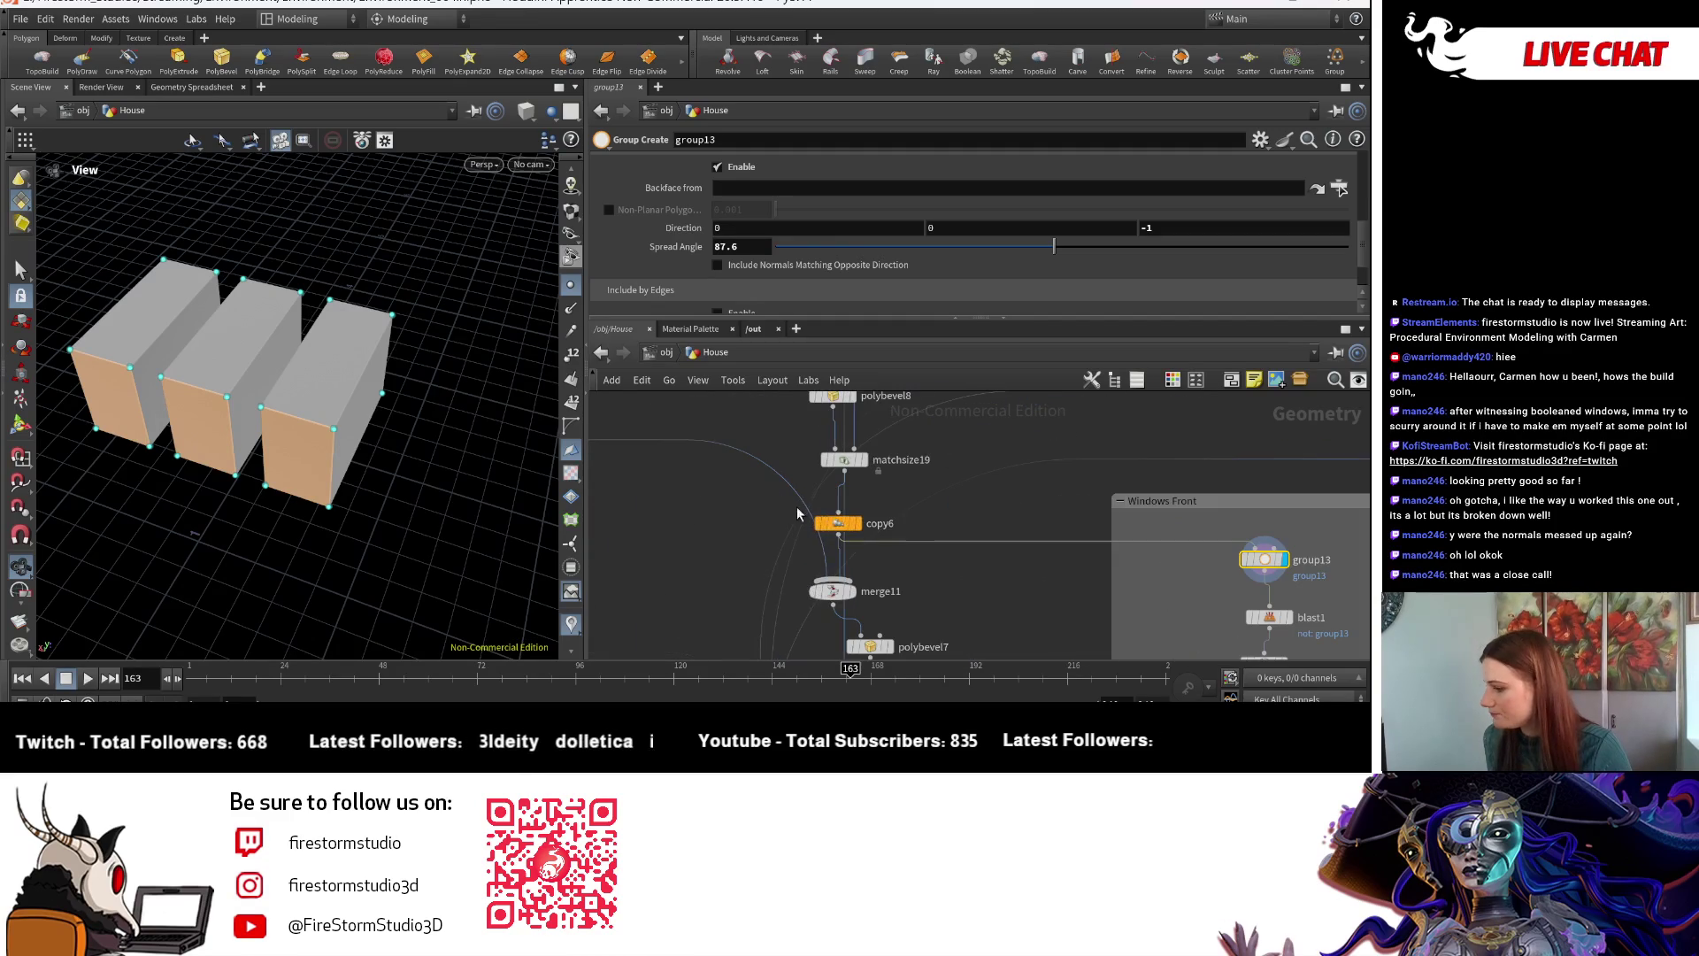
middle_click_drag(836, 395, 784, 541)
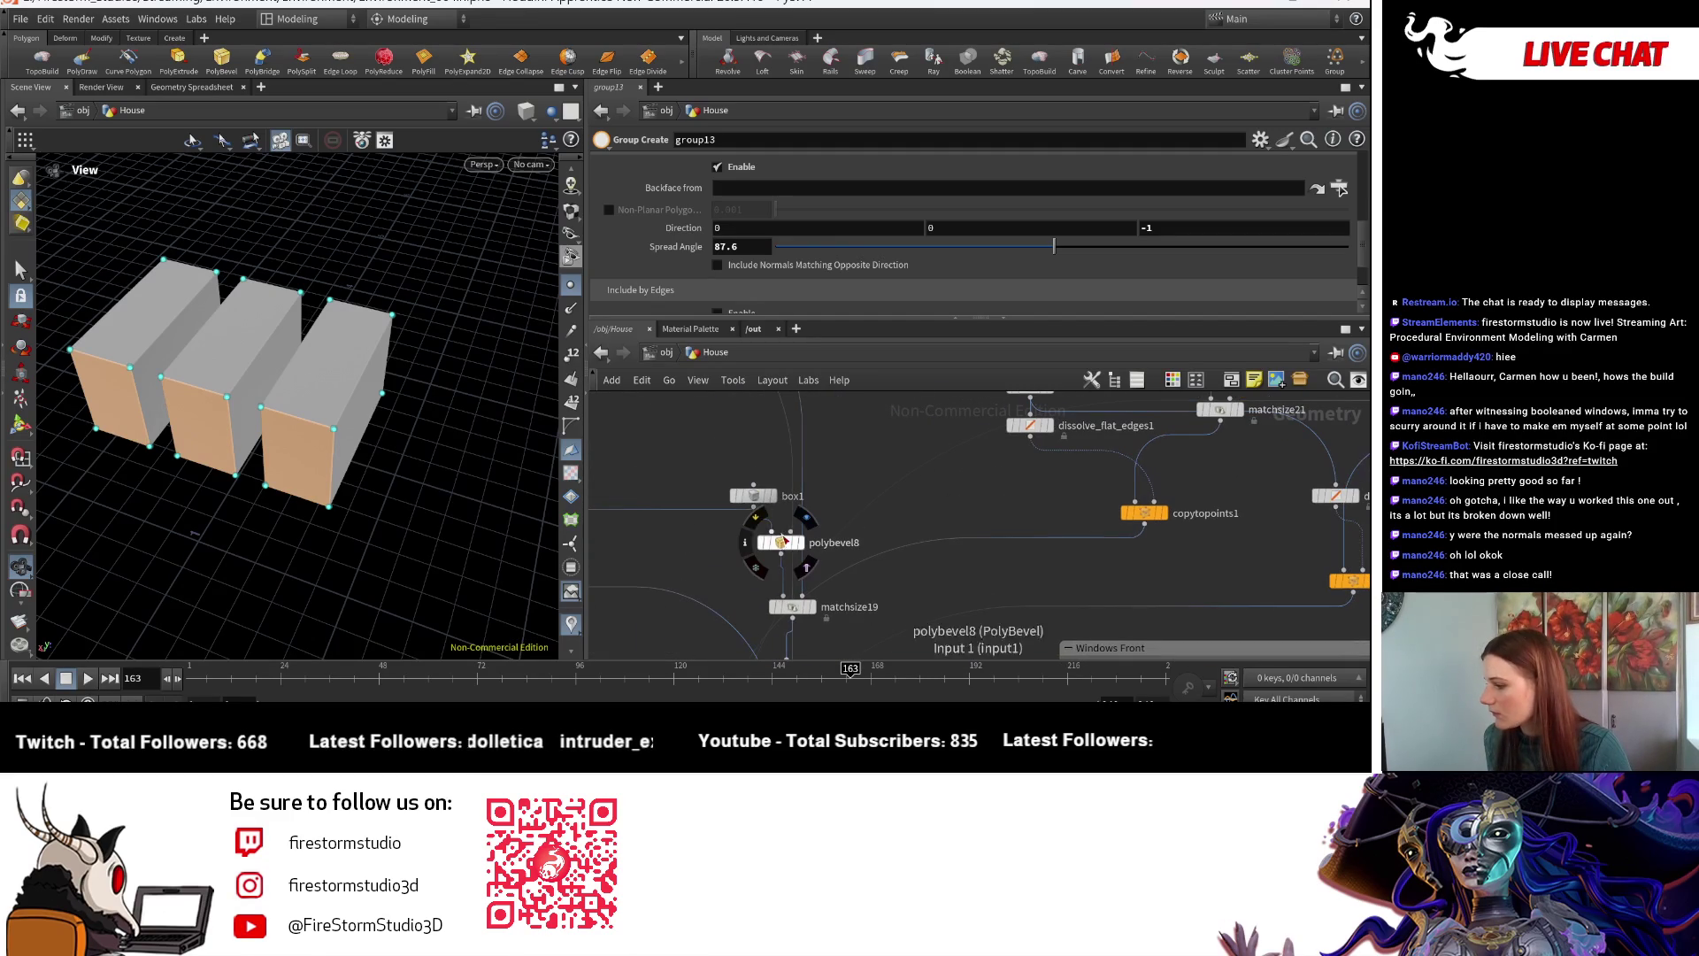
left_click(780, 542)
key("Delete")
mouse_move(772, 520)
middle_mouse_down()
mouse_move(850, 548)
mouse_move(938, 518)
middle_mouse_up()
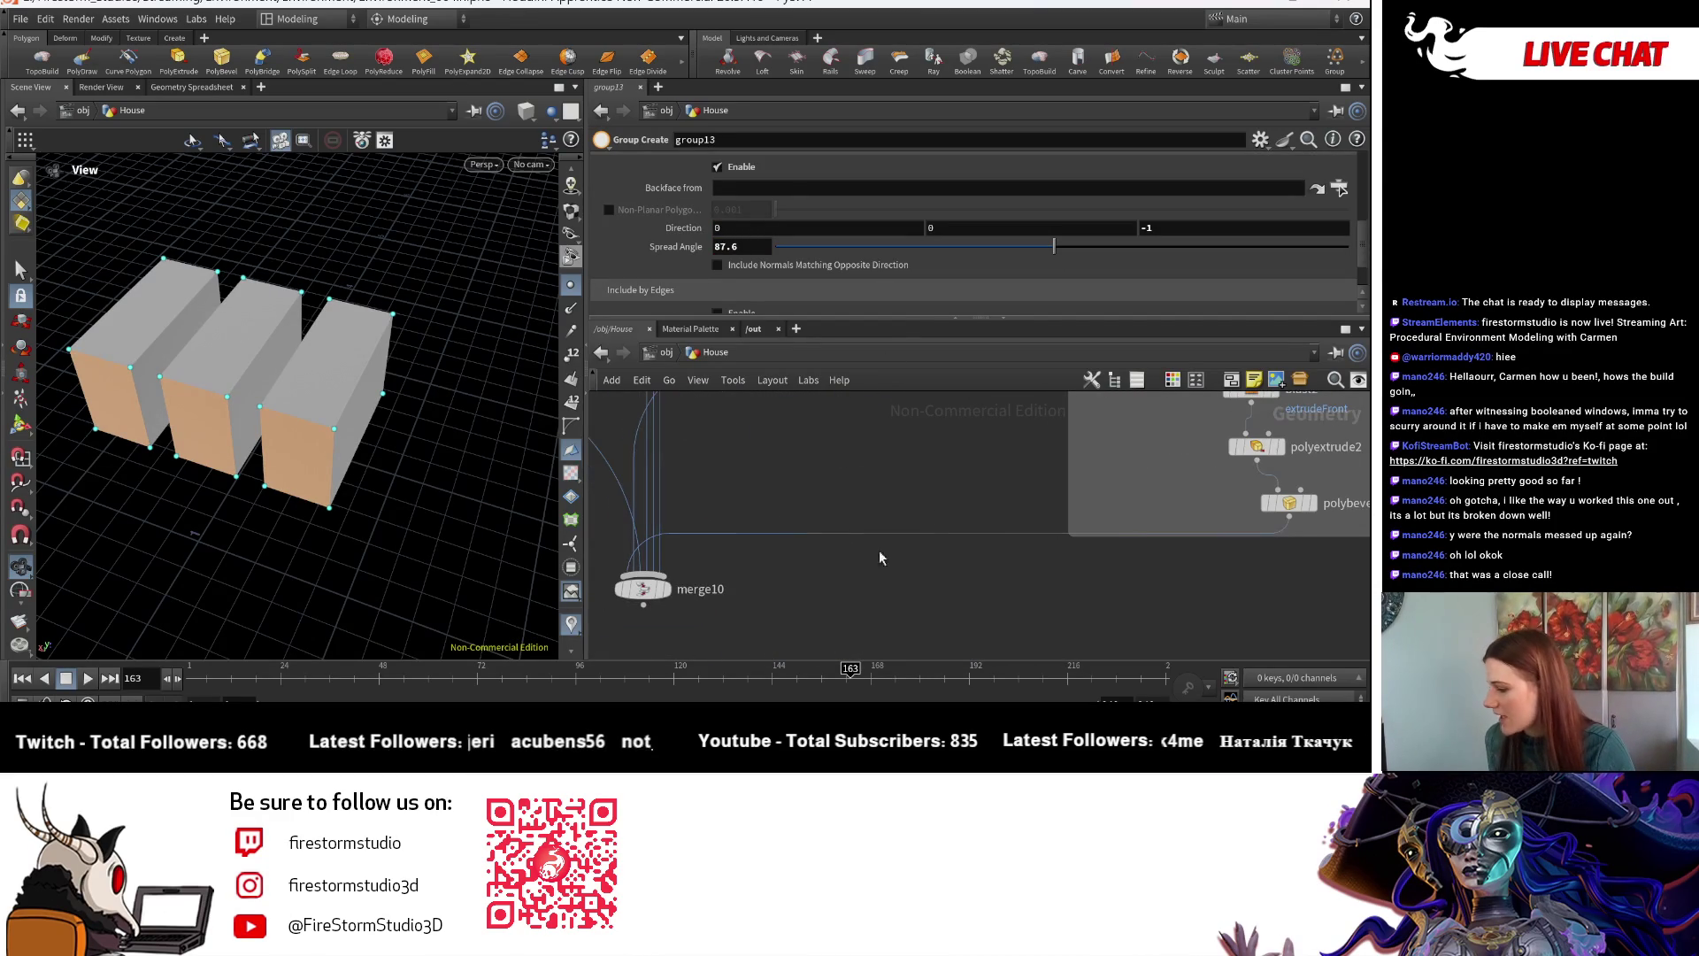
scroll(893, 504, "down", 4)
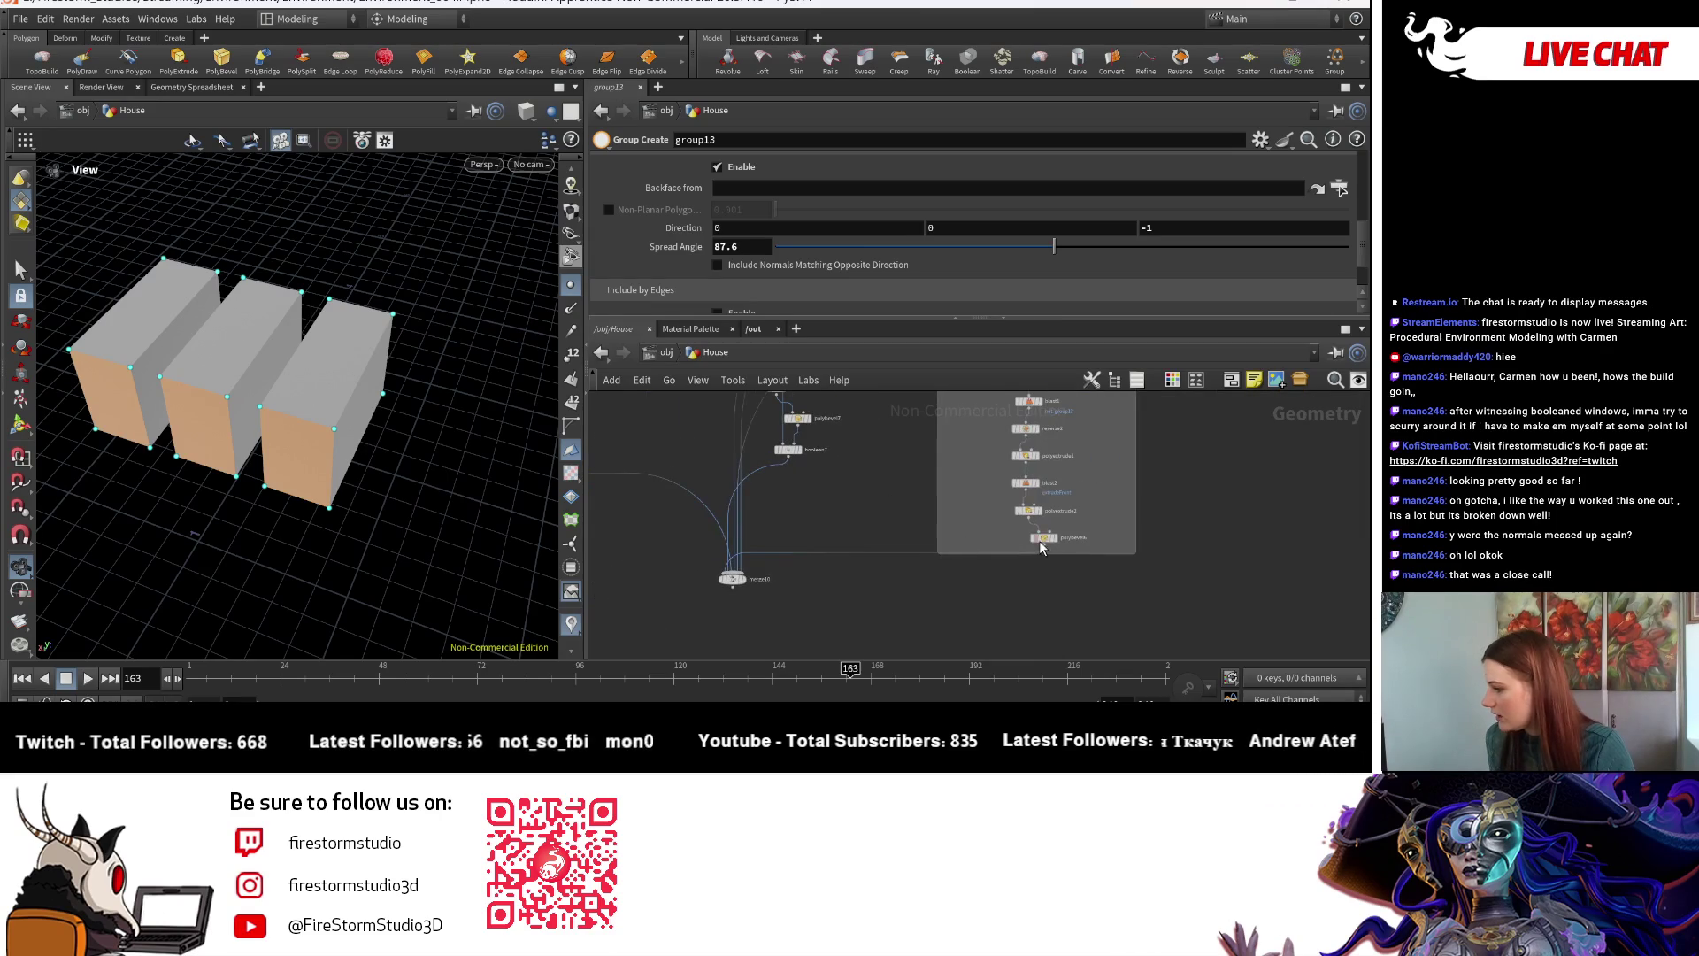
key("ctrl+z")
left_click_drag(911, 617, 644, 542)
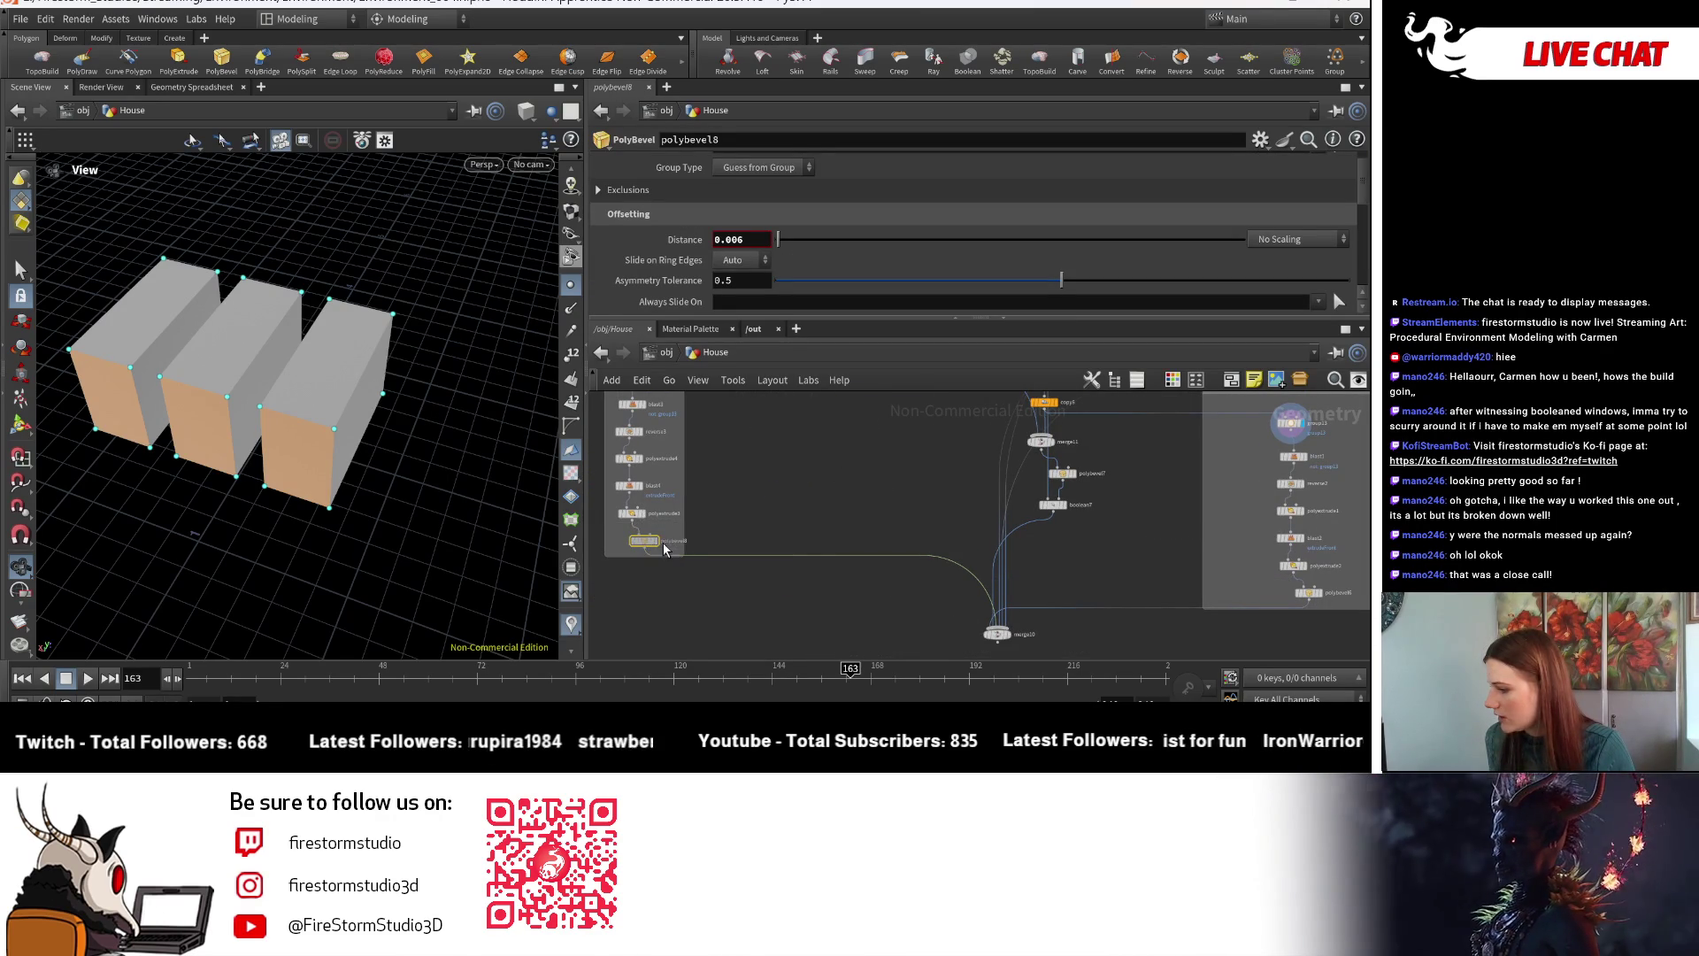
- Add polybevel9 at 0.006 distance between box5 and matchsize22 and arrange the nodes
left_click_drag(635, 538, 656, 602, "alt")
scroll(632, 606, "down", 5)
scroll(1133, 517, "up", 5)
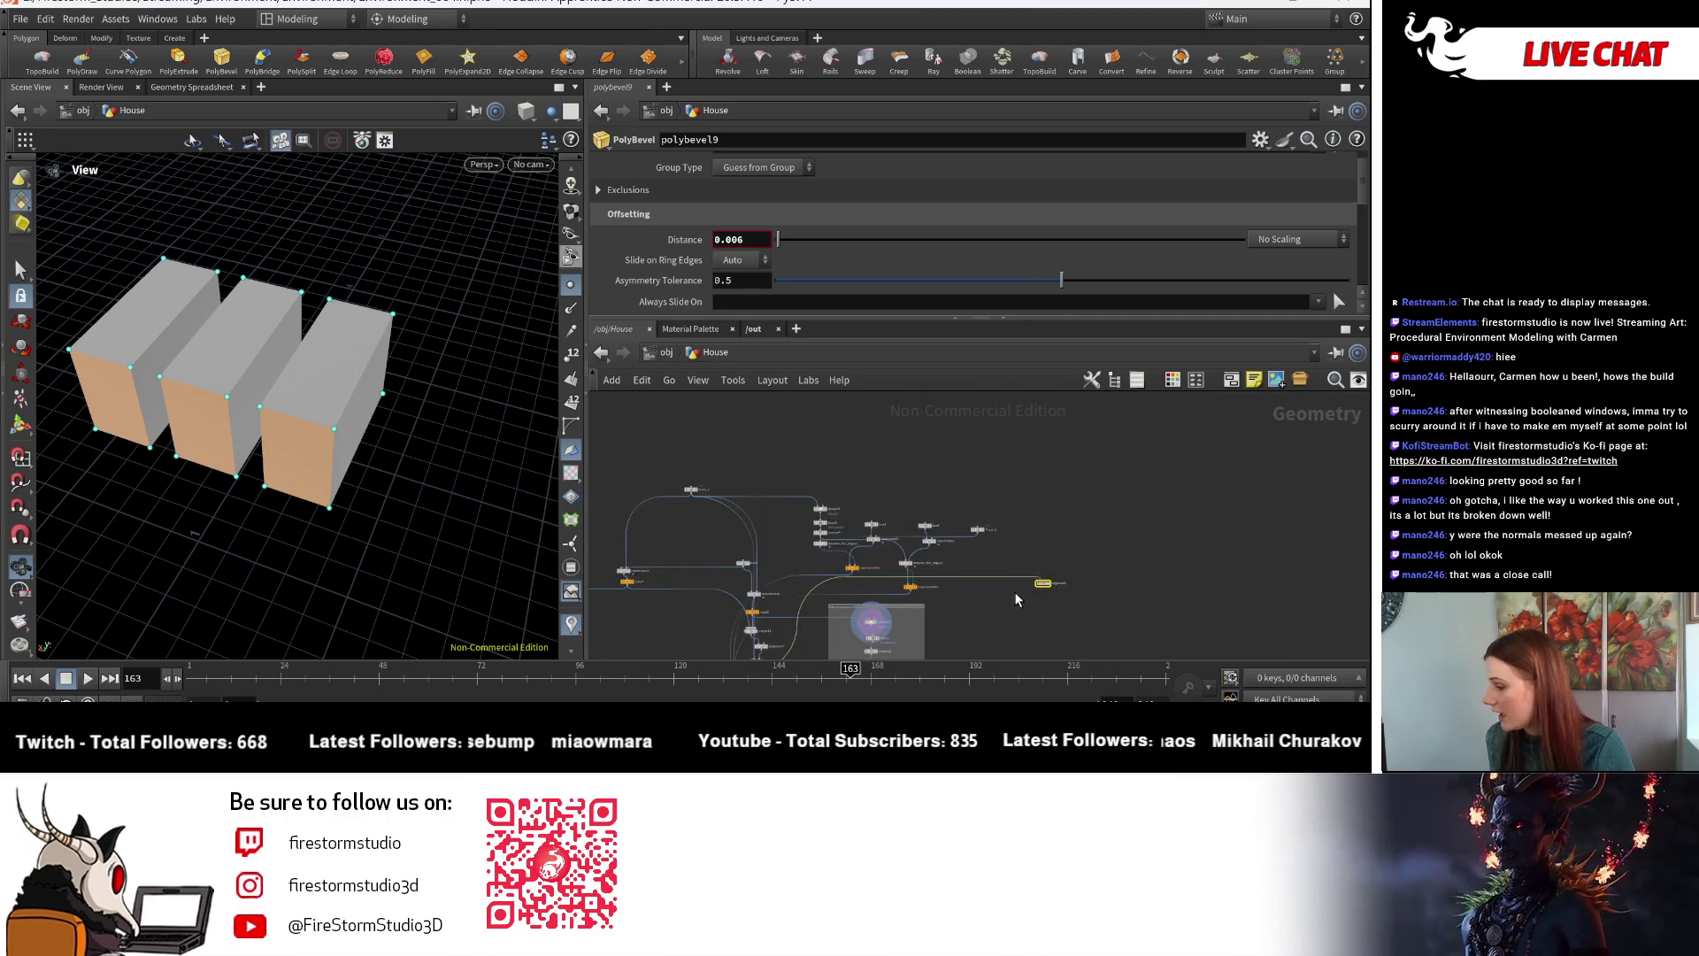
left_click_drag(1168, 591, 1015, 552)
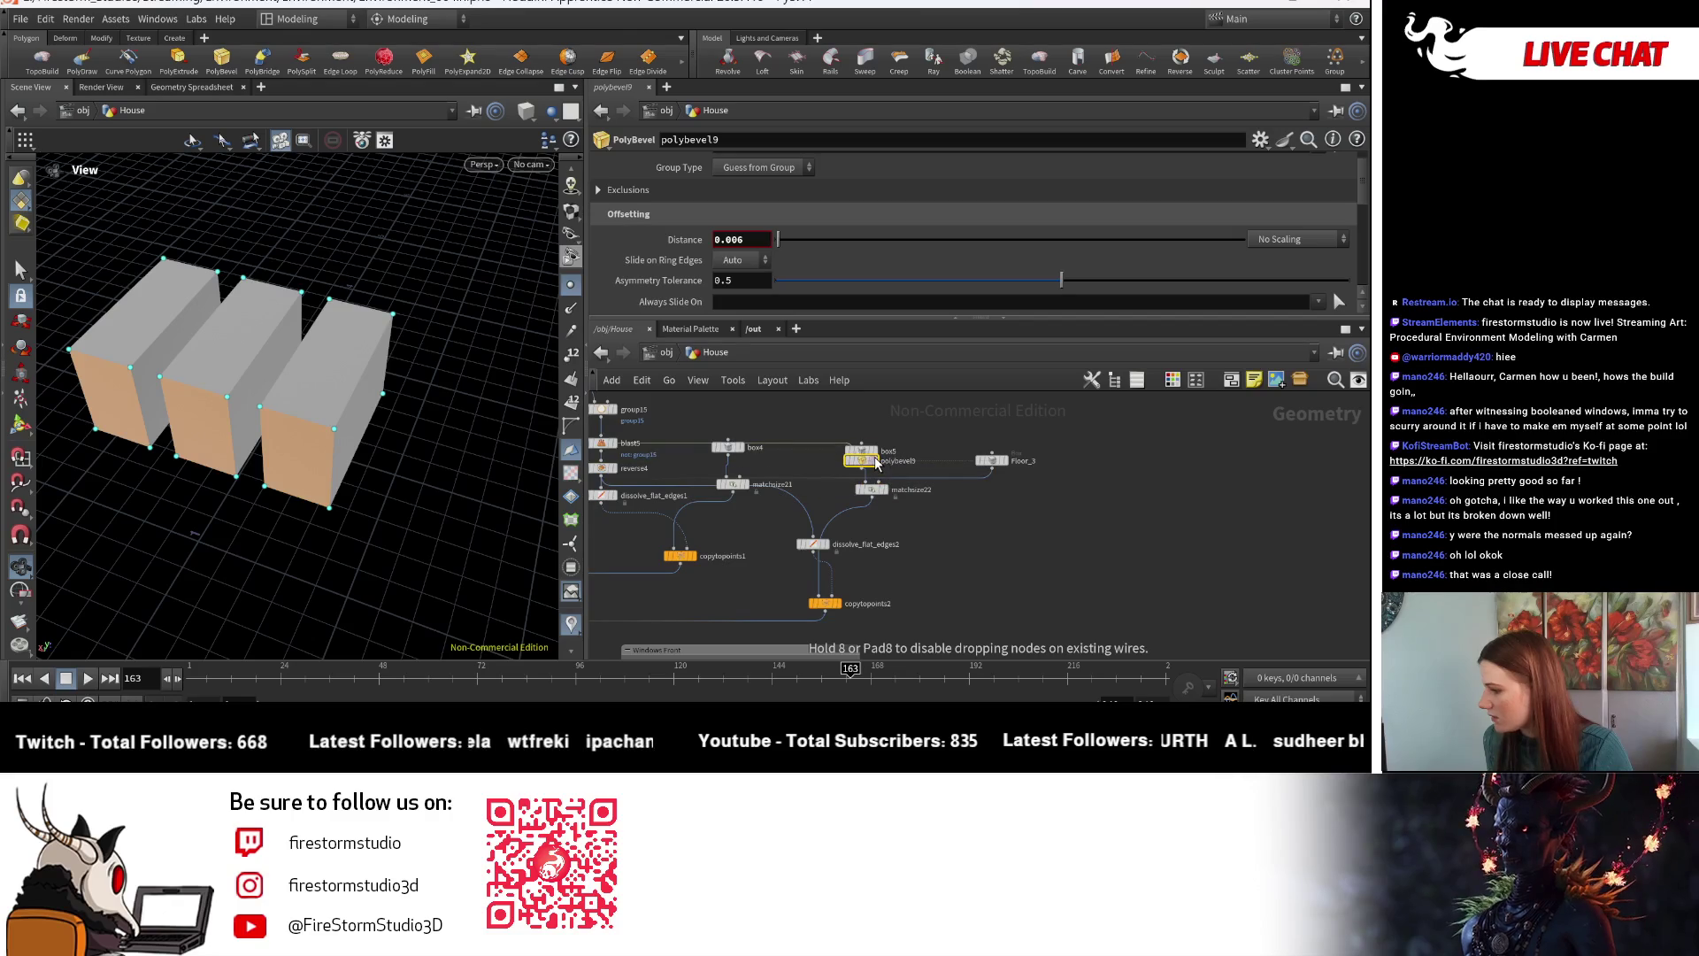
left_click_drag(878, 475, 863, 410)
left_click_drag(868, 474, 879, 458)
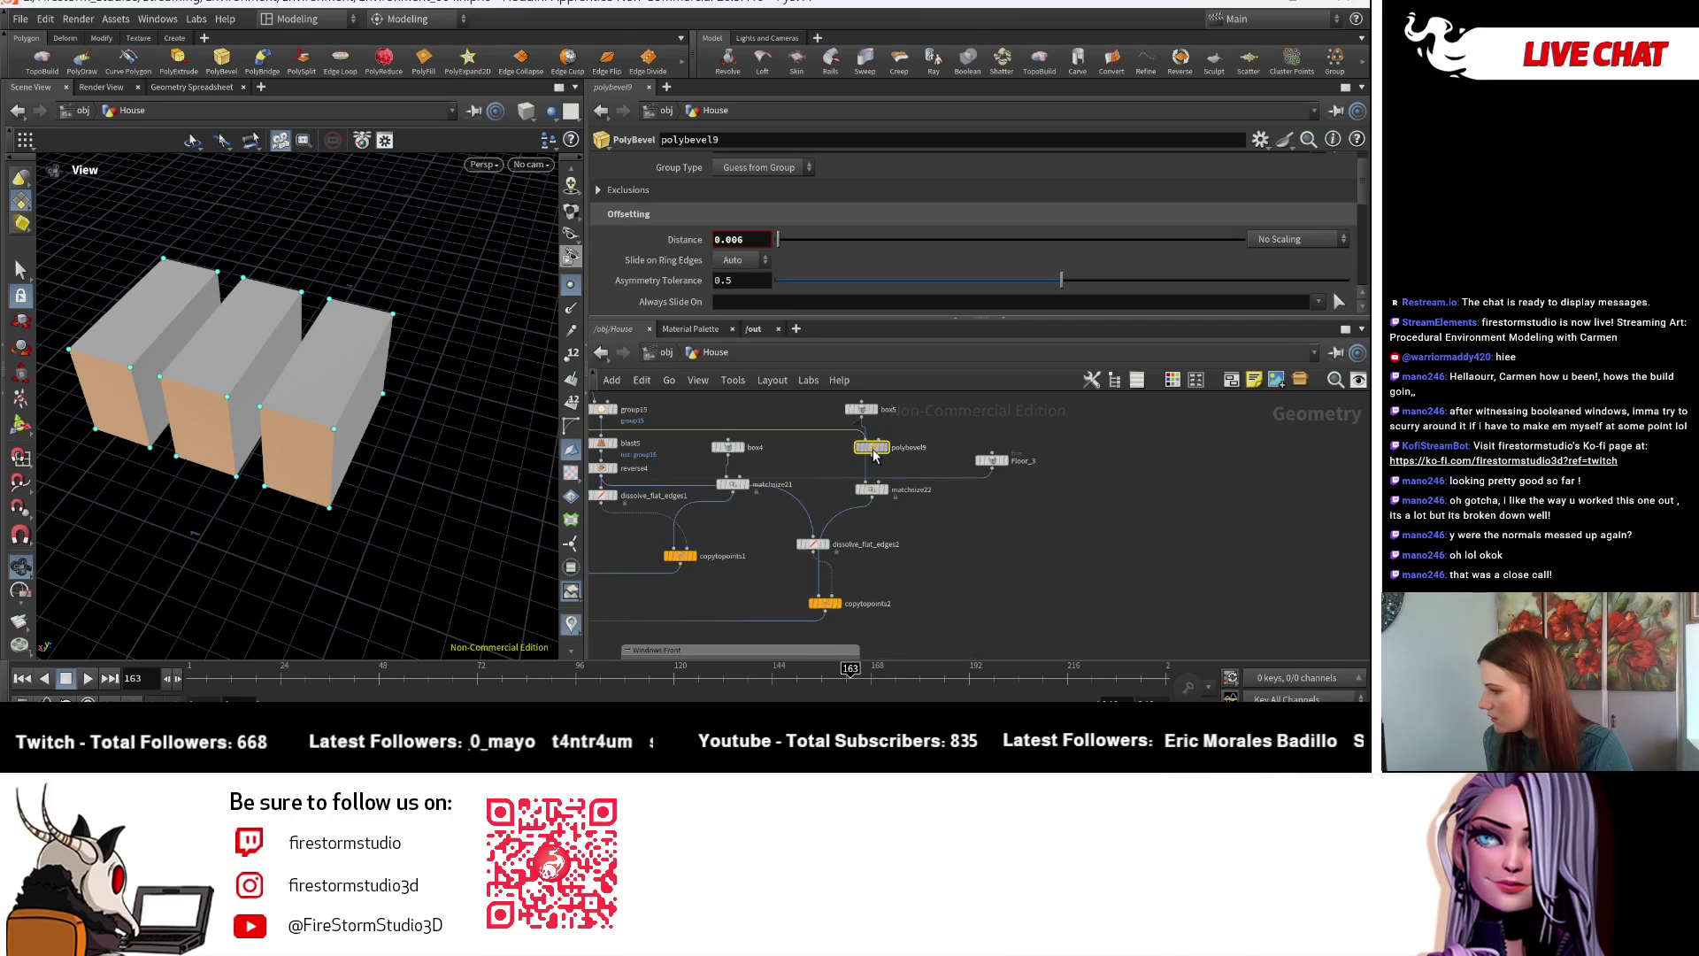
scroll(876, 495, "up", 3)
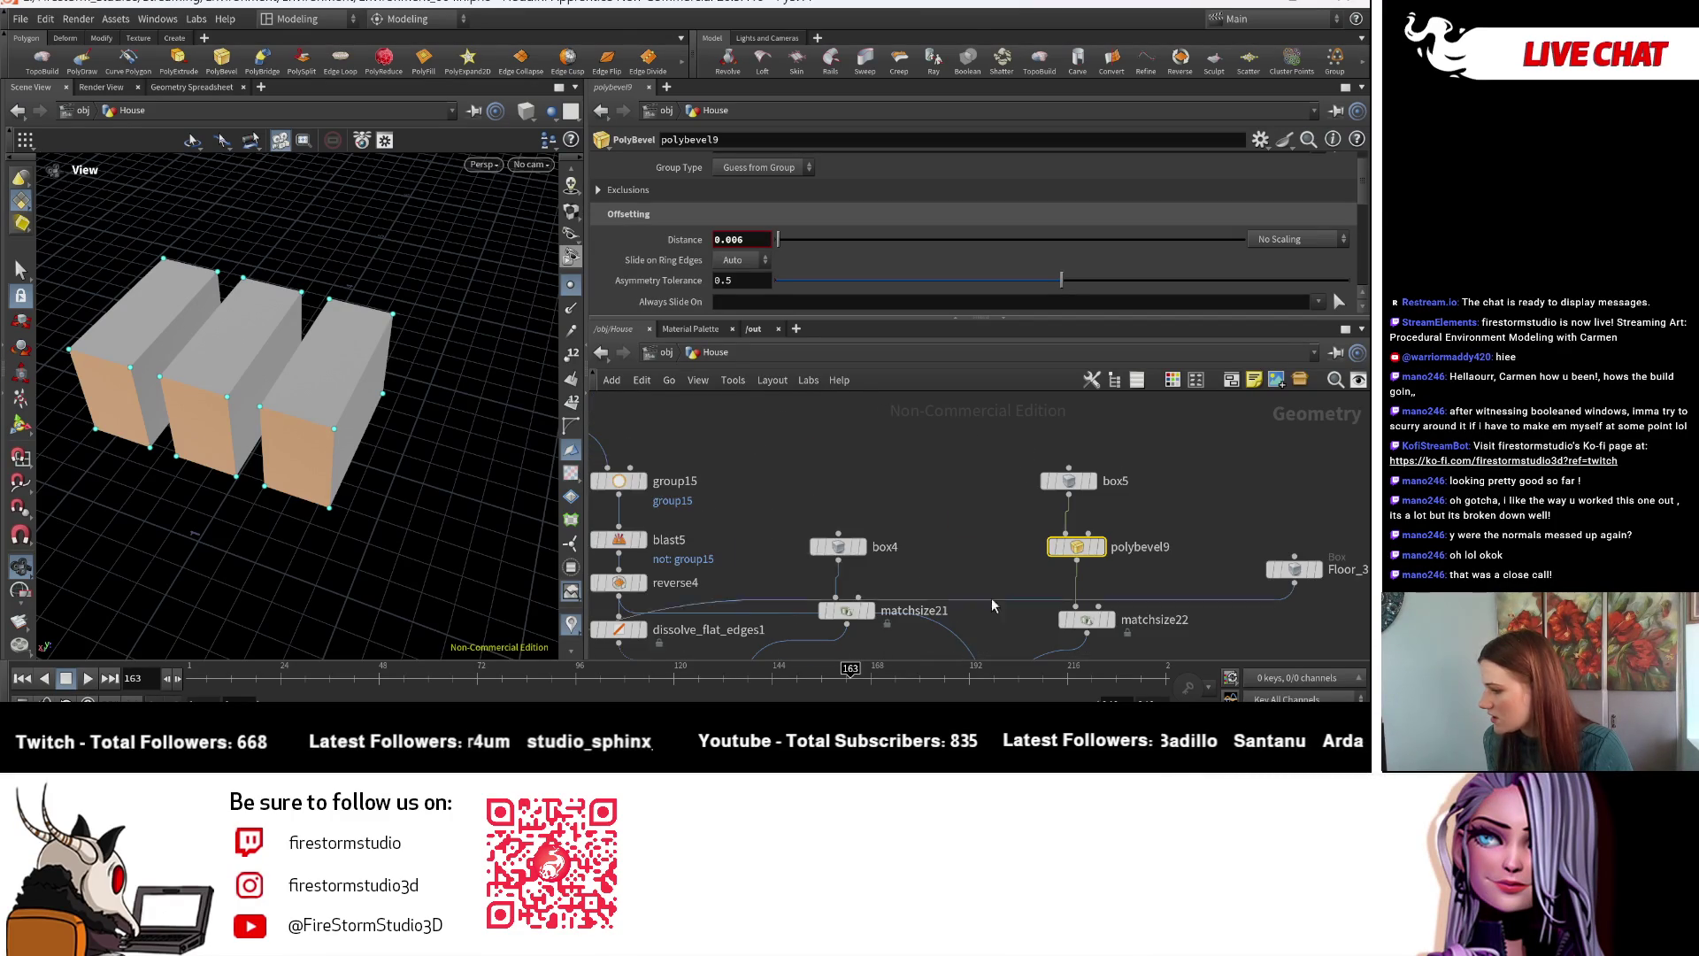
- Insert polybevel10 between box4 and matchsize21, then view the copytopoints1 pillars
left_click(839, 547)
scroll(848, 544, "down", 2)
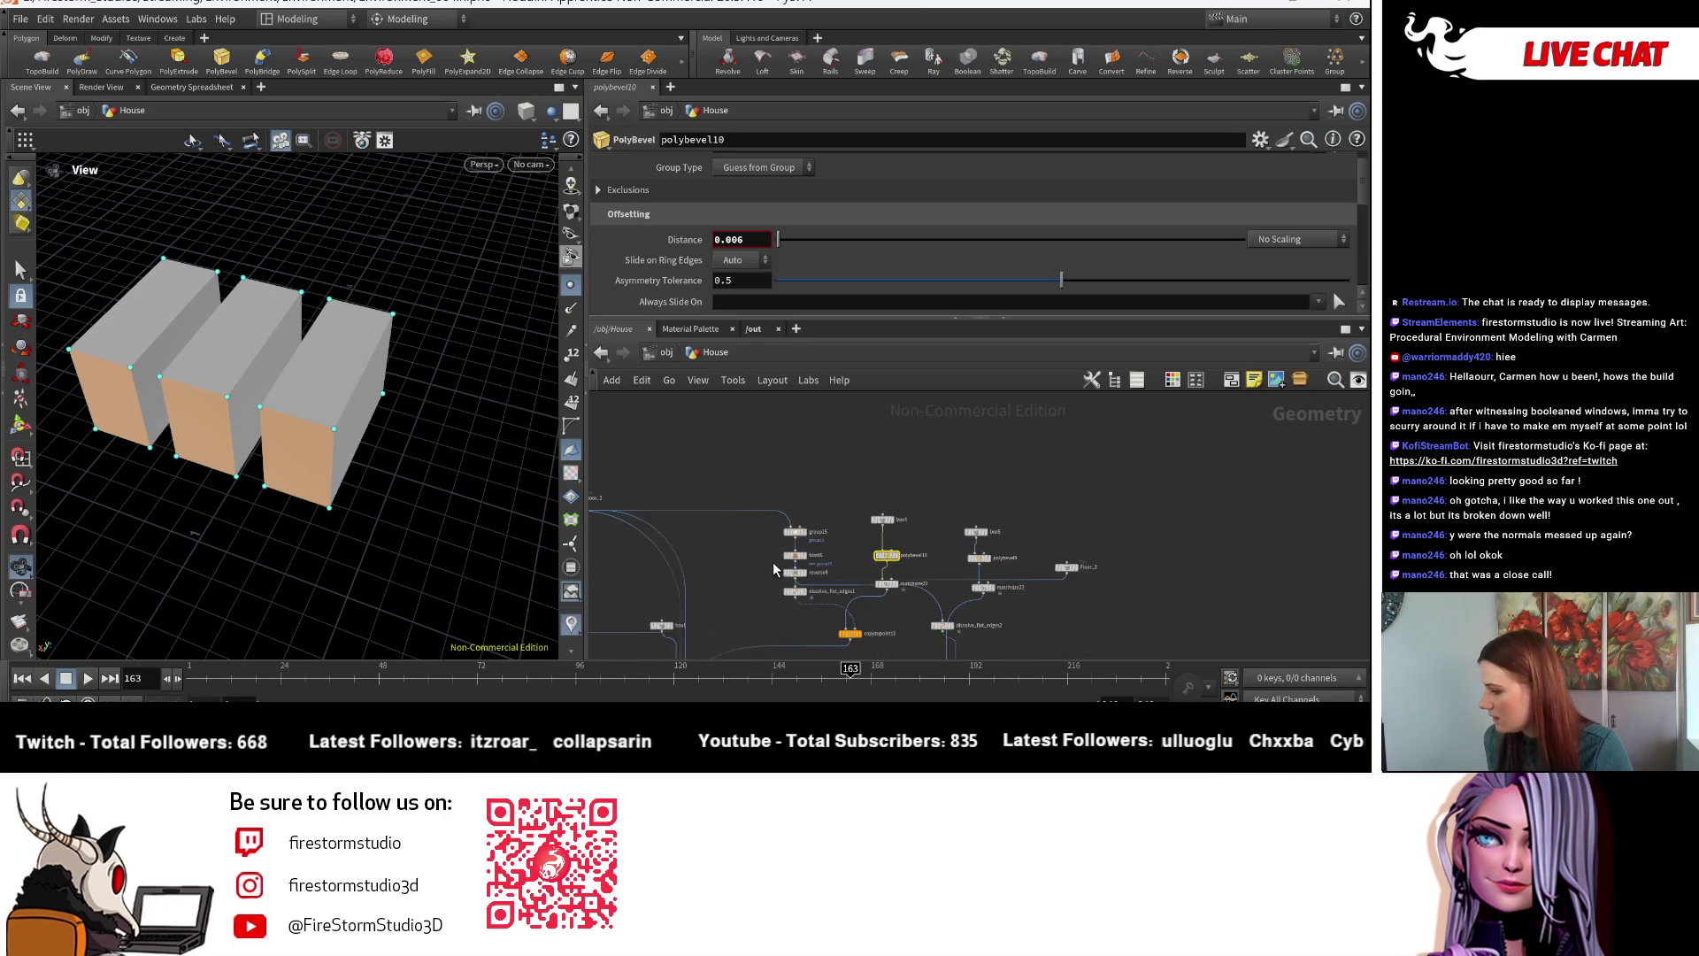
mouse_move(825, 536)
middle_mouse_down()
mouse_move(982, 545)
mouse_move(907, 480)
mouse_move(850, 466)
middle_mouse_up()
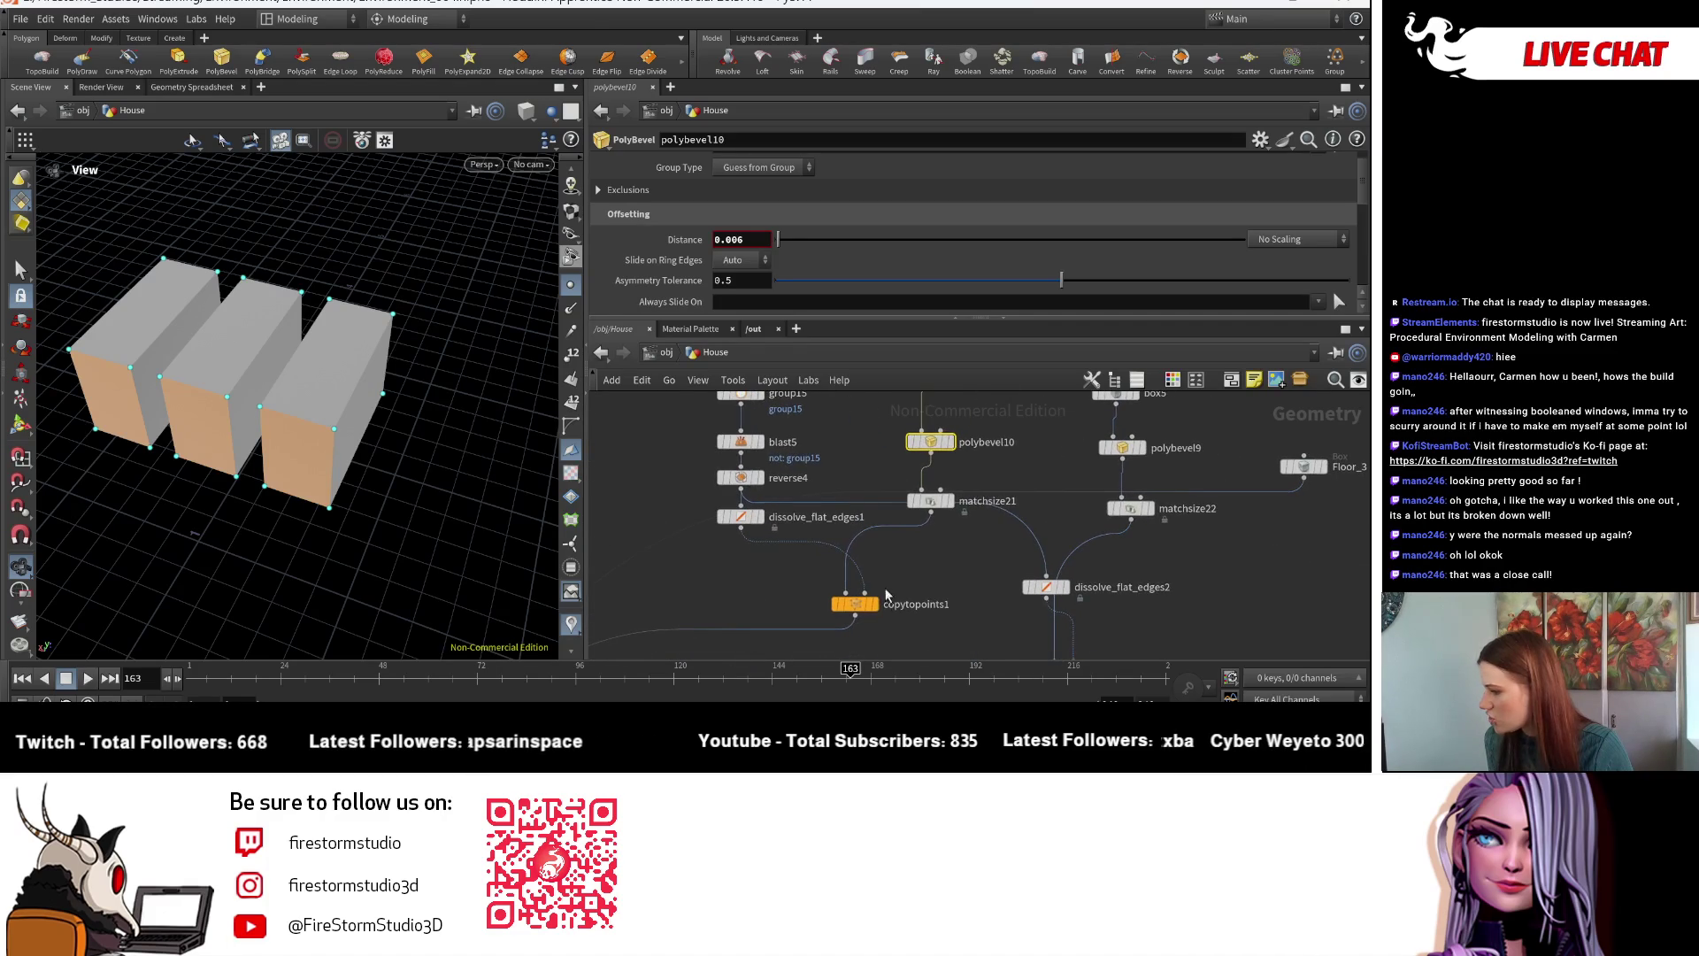
left_click(880, 607)
mouse_move(292, 442)
left_mouse_down()
mouse_move(344, 494)
mouse_move(354, 567)
left_mouse_up()
scroll(806, 603, "down", 2)
scroll(805, 603, "up", 5)
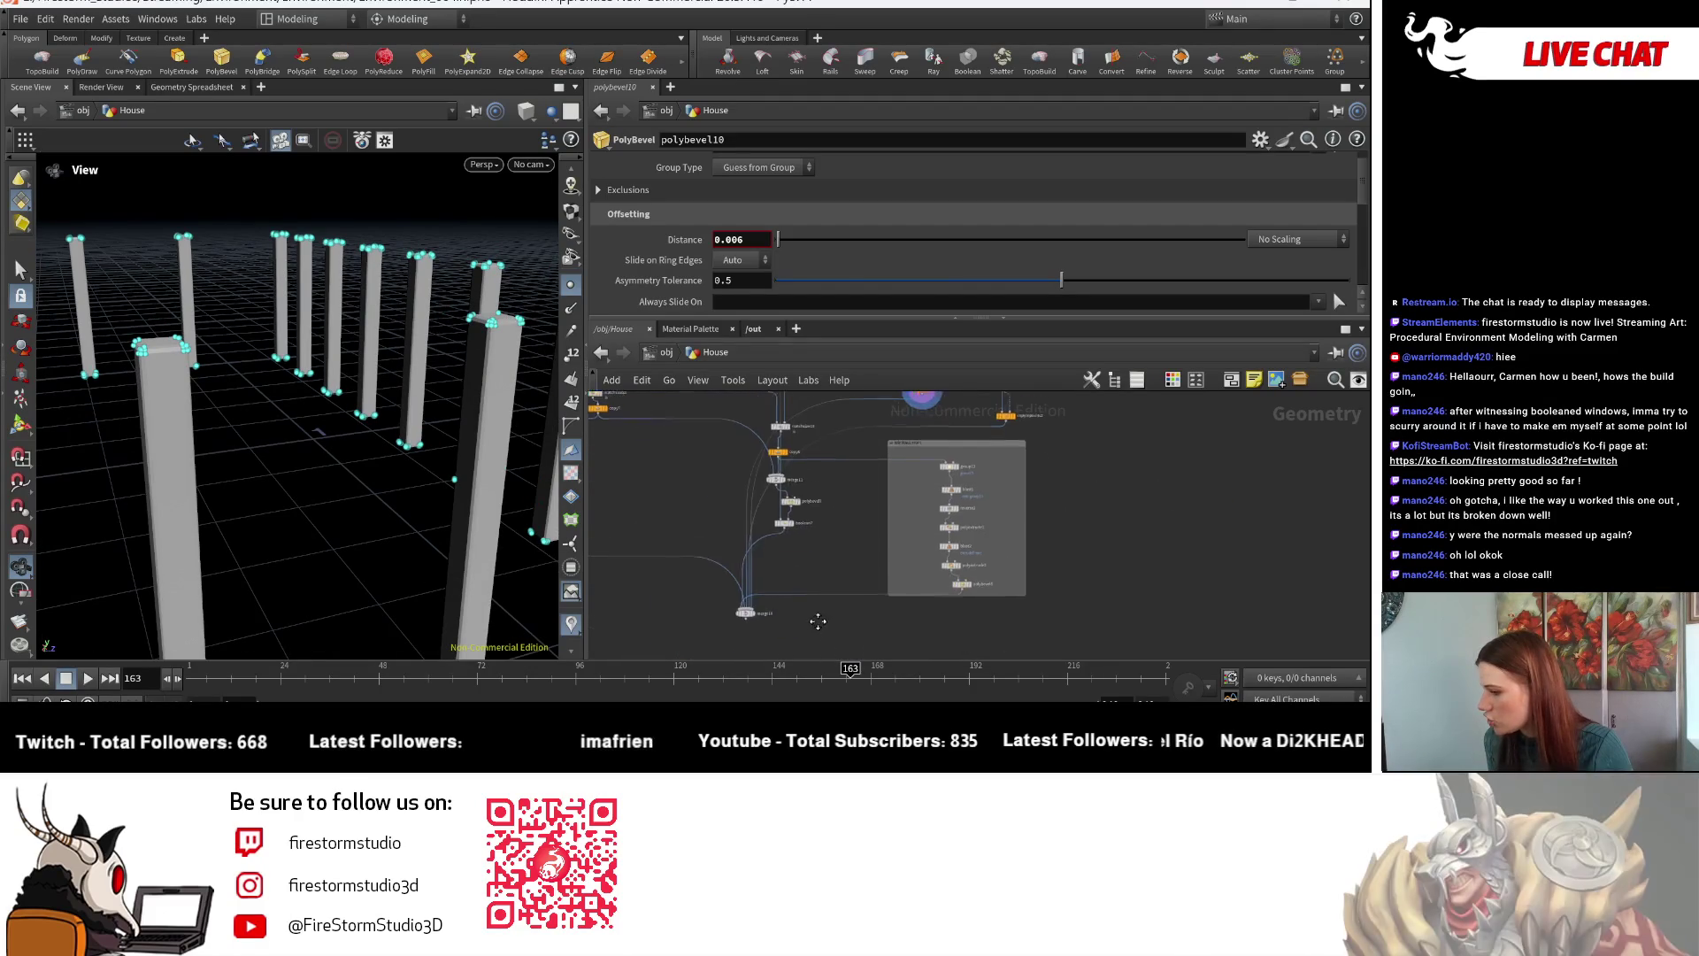
- Display the merged house with point markers hidden and inspect the wall front-on
left_click(706, 573)
scroll(273, 470, "down", 5)
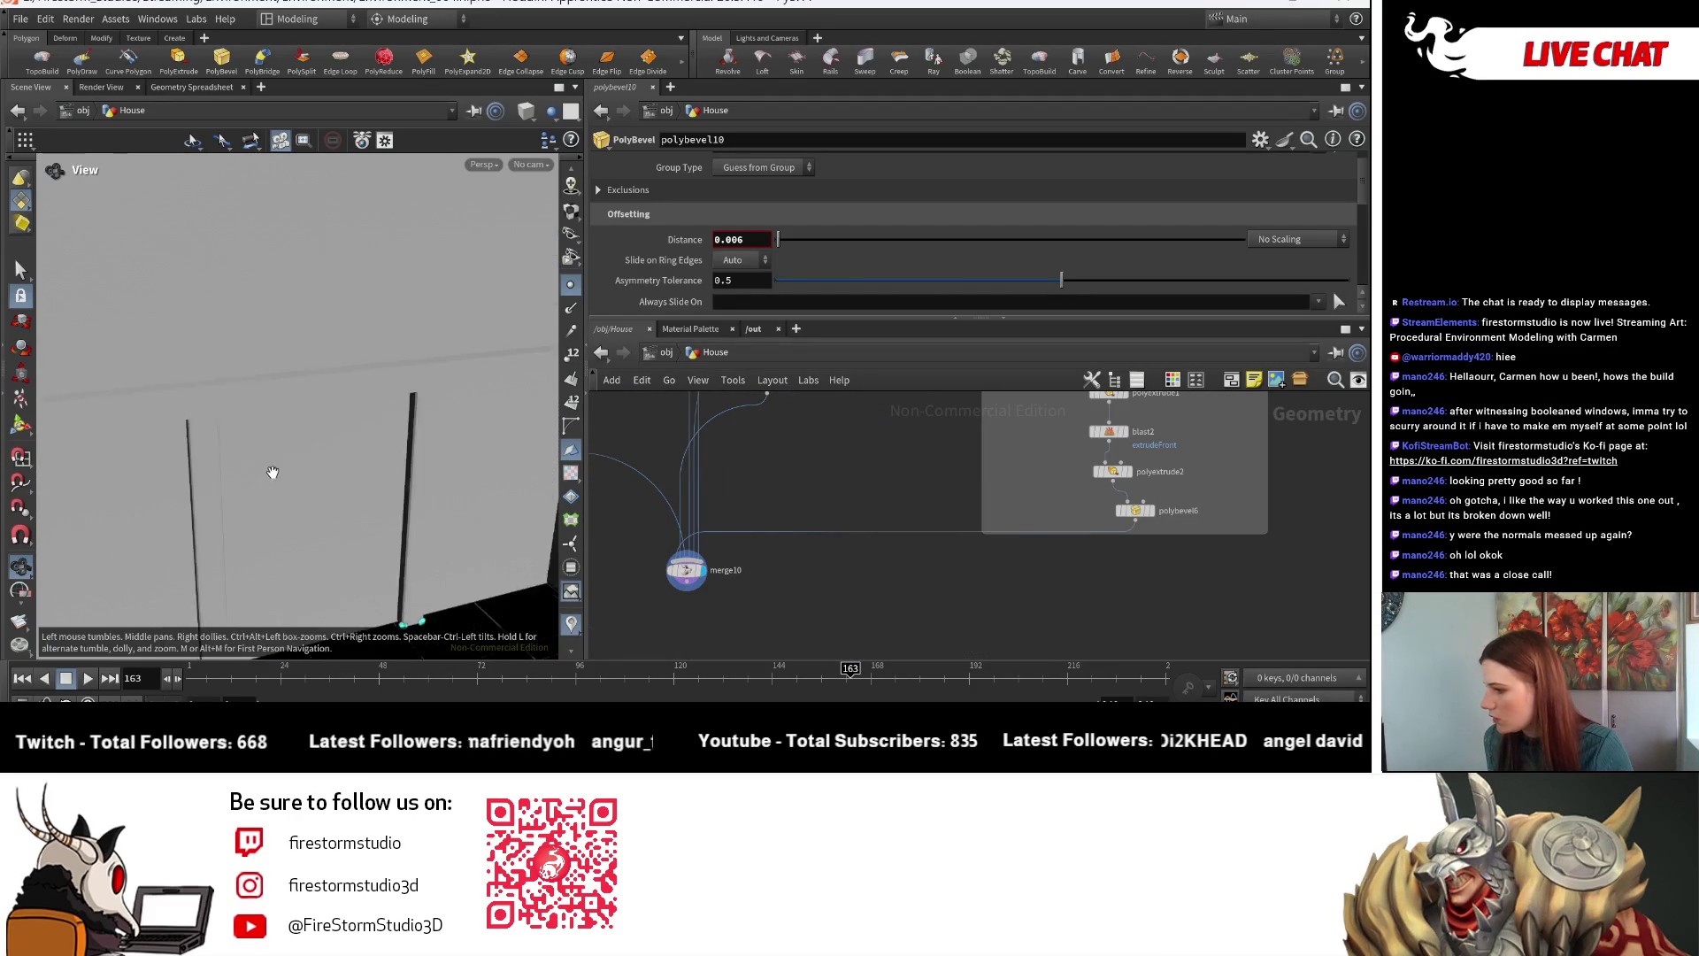
left_click_drag(218, 450, 391, 577)
left_click(572, 284)
scroll(381, 549, "up", 10)
mouse_move(469, 515)
left_mouse_down()
mouse_move(372, 575)
mouse_move(304, 588)
mouse_move(474, 561)
mouse_move(407, 457)
left_mouse_up()
scroll(752, 590, "down", 3)
- Place a new 0.006 bevel node, polybevel11, next to Floor_3 in the network
mouse_move(752, 590)
middle_mouse_down()
mouse_move(922, 482)
mouse_move(876, 575)
middle_mouse_up()
middle_click_drag(1006, 484, 975, 598)
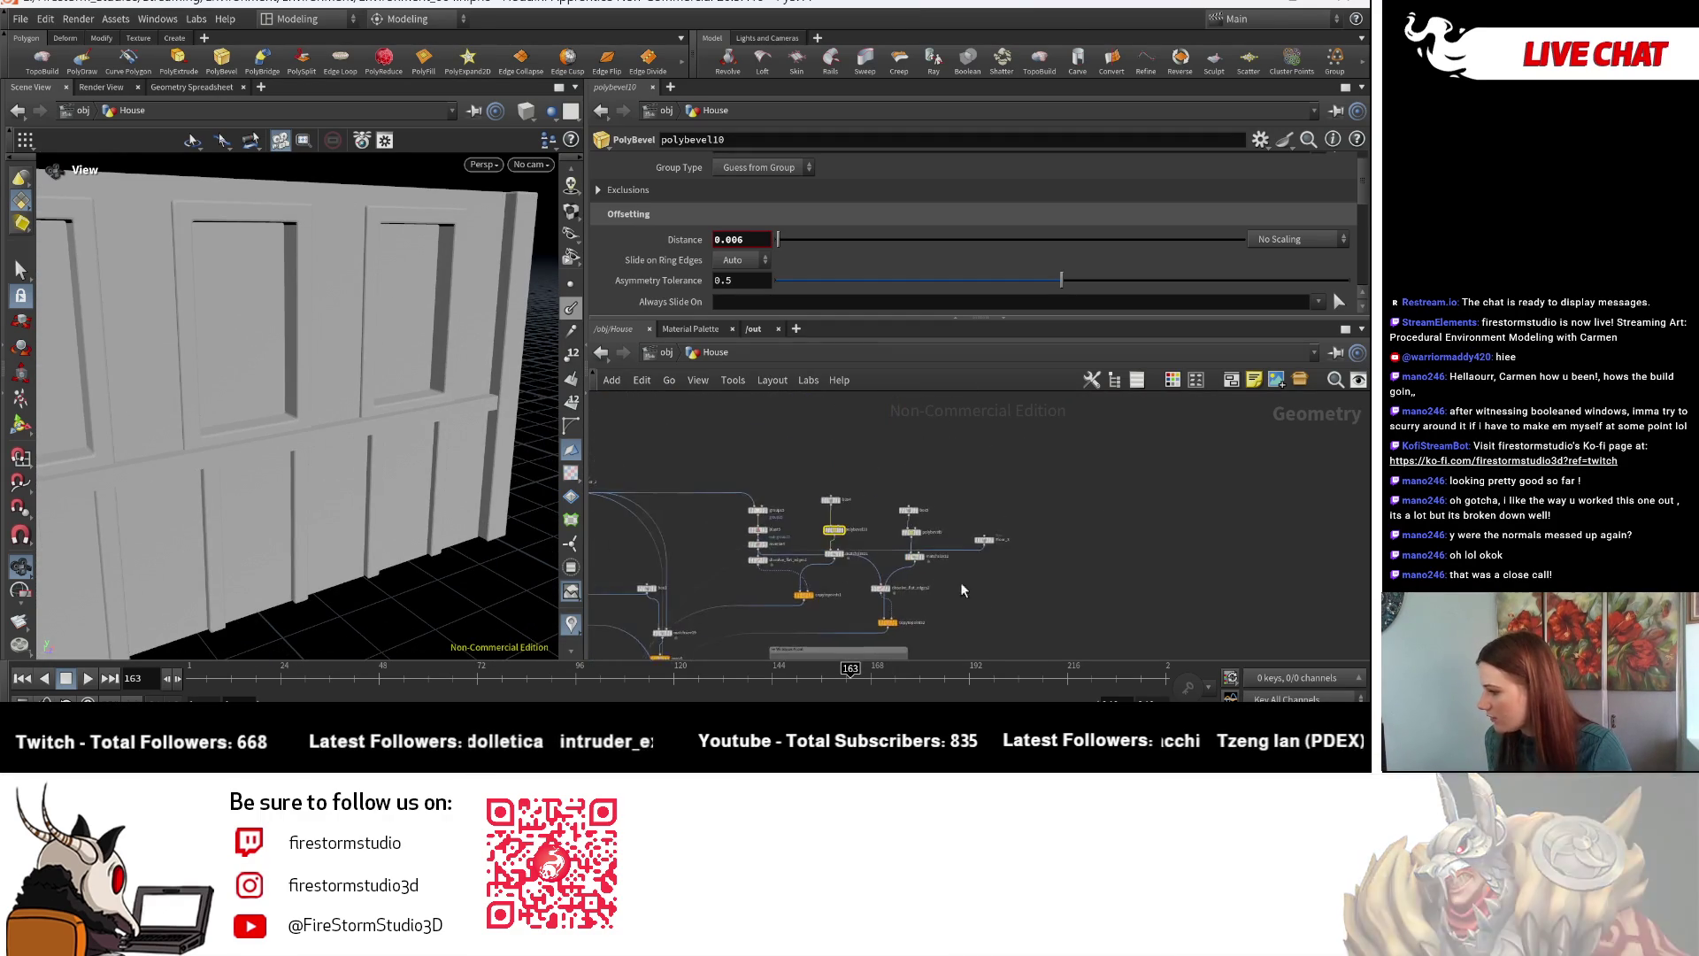
scroll(976, 598, "up", 2)
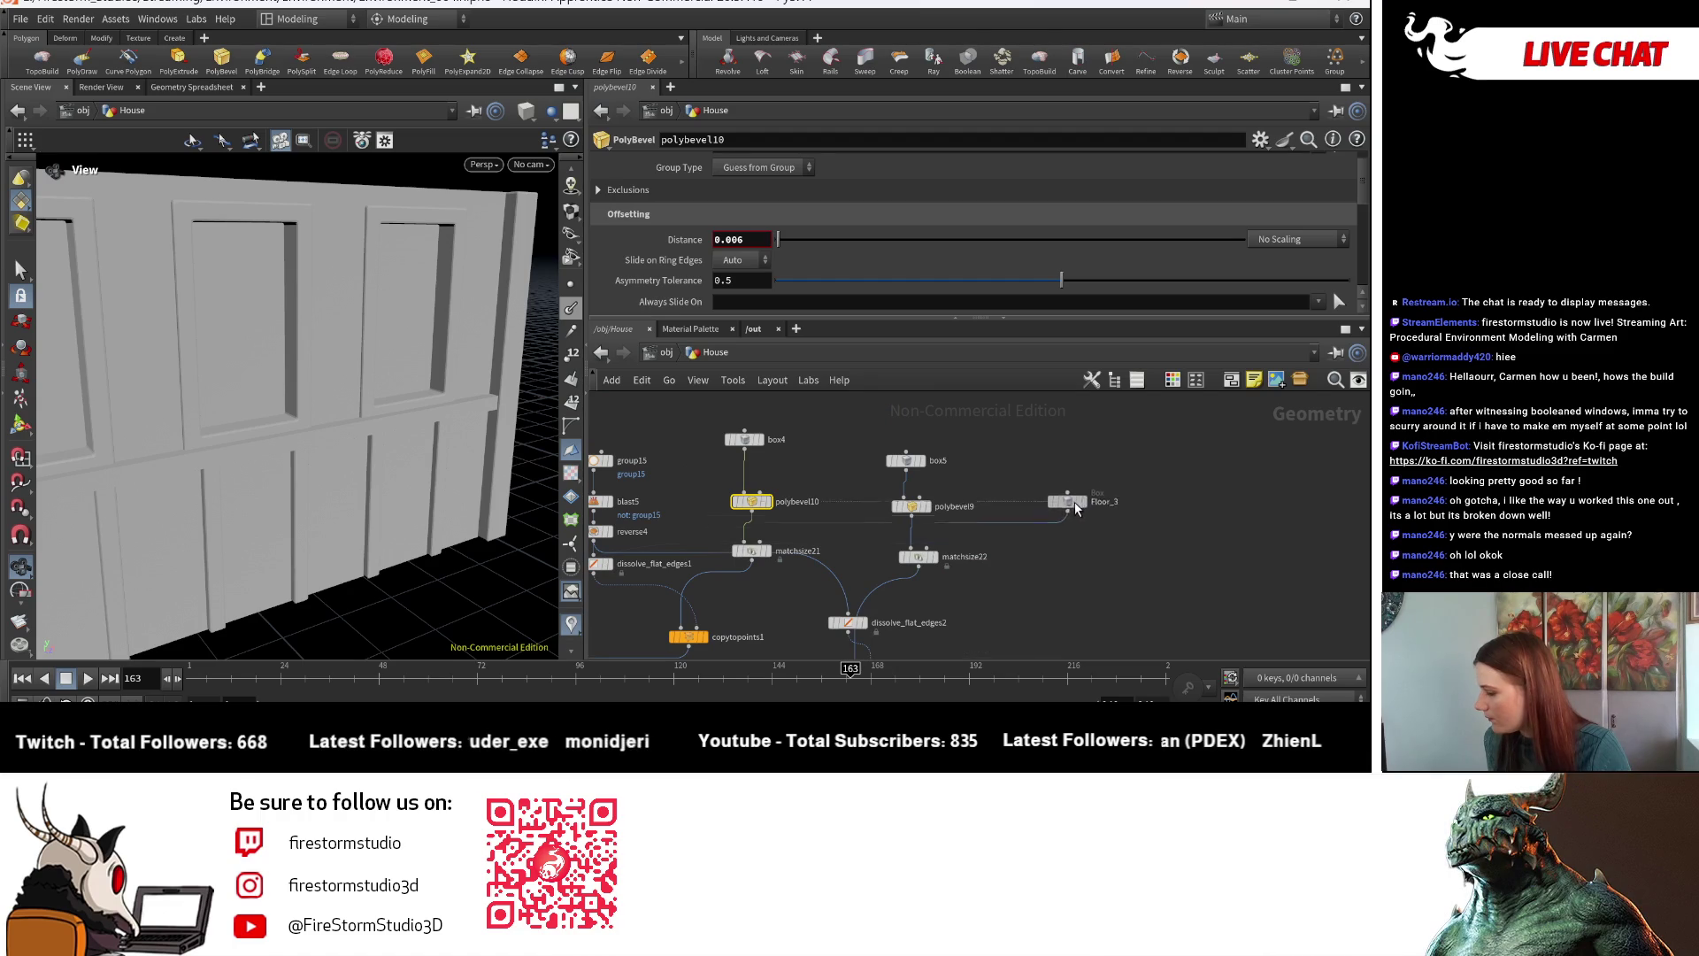
left_click_drag(919, 513, 1034, 516)
- Insert polybevel11 below Floor_3 and try a larger bevel distance
left_click(1017, 493)
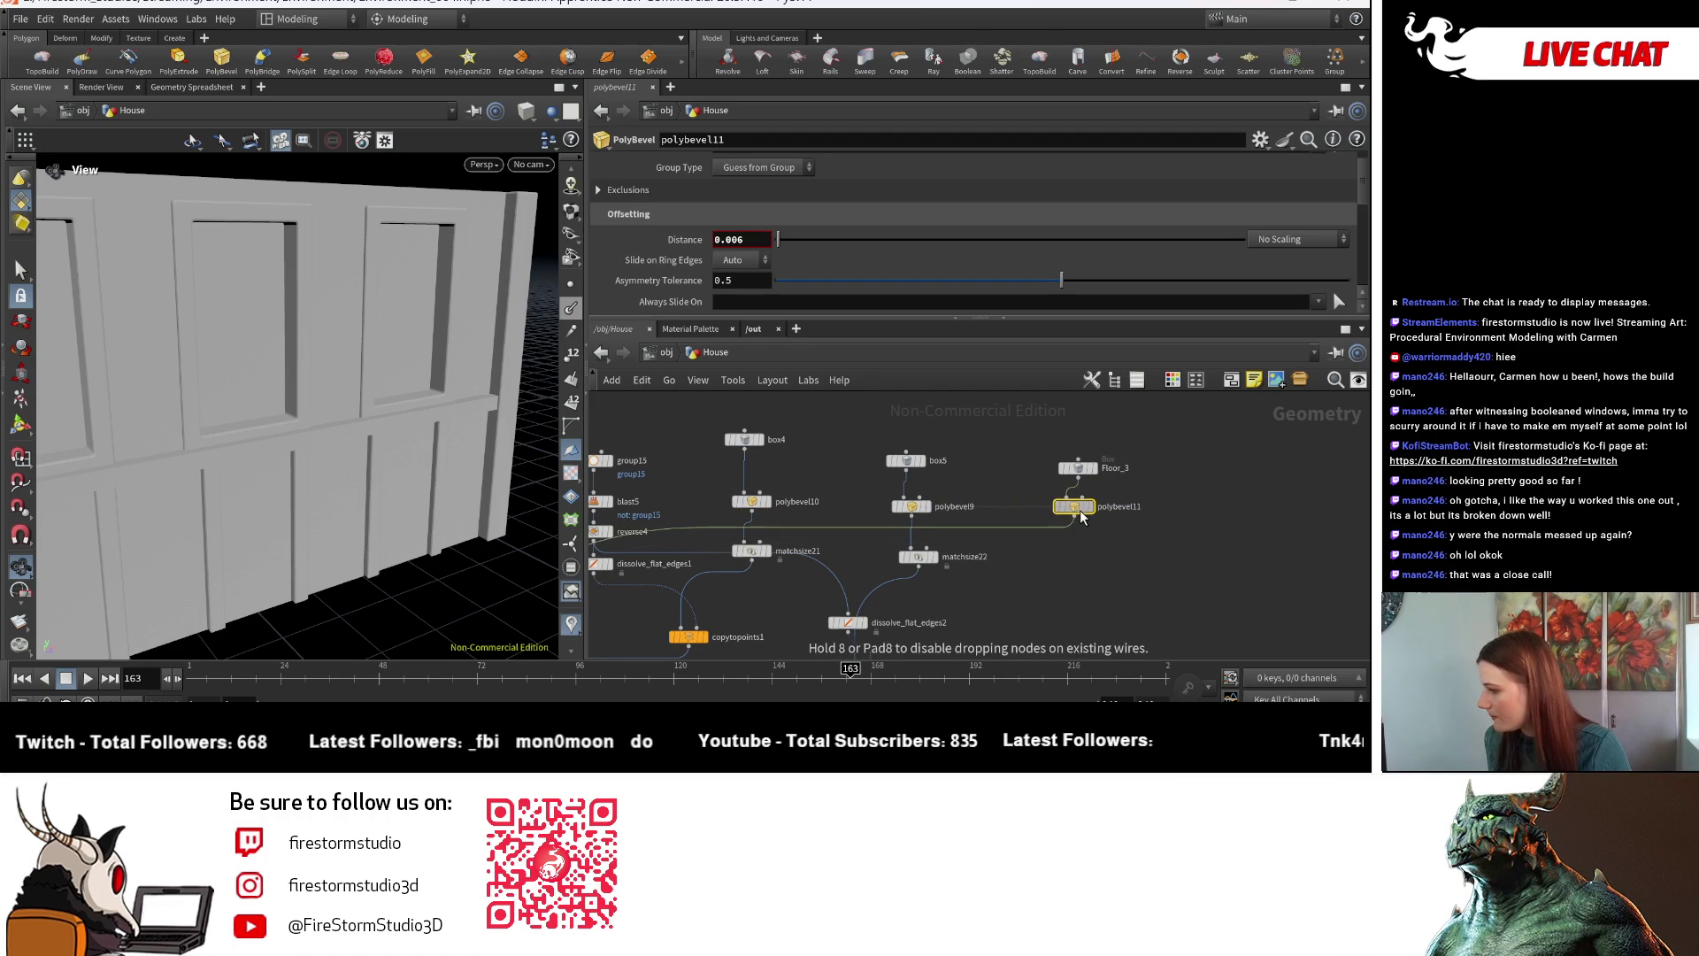
left_click_drag(227, 483, 244, 522)
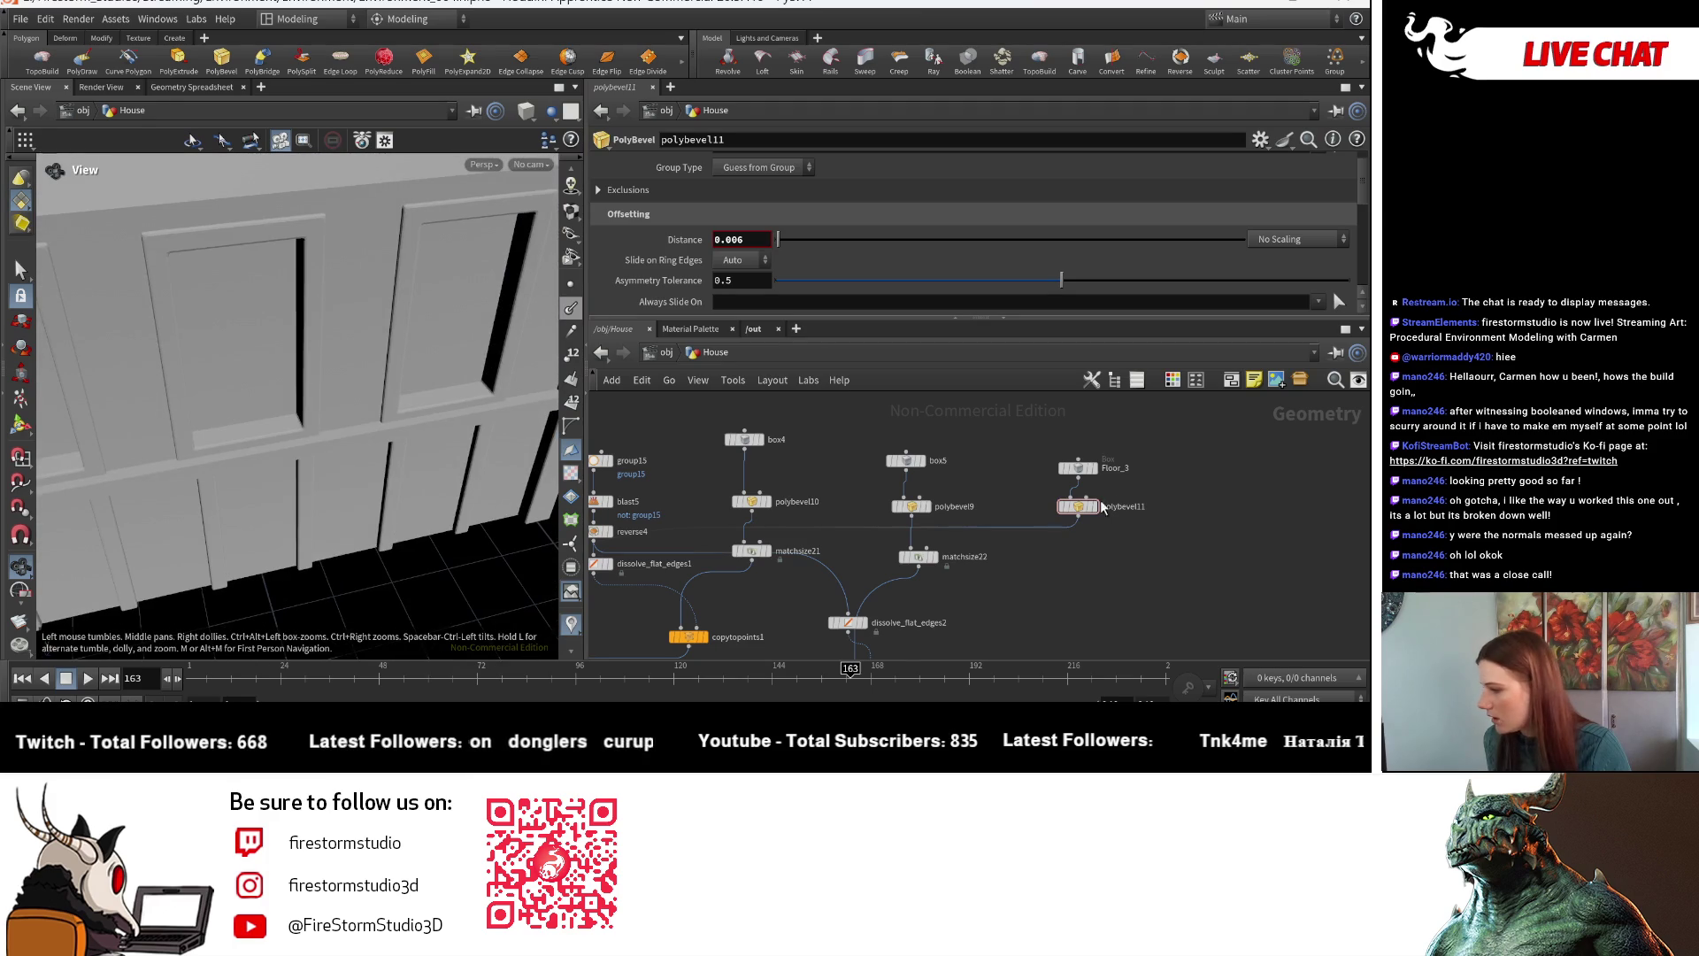
scroll(1049, 519, "up", 5)
scroll(353, 368, "up", 8)
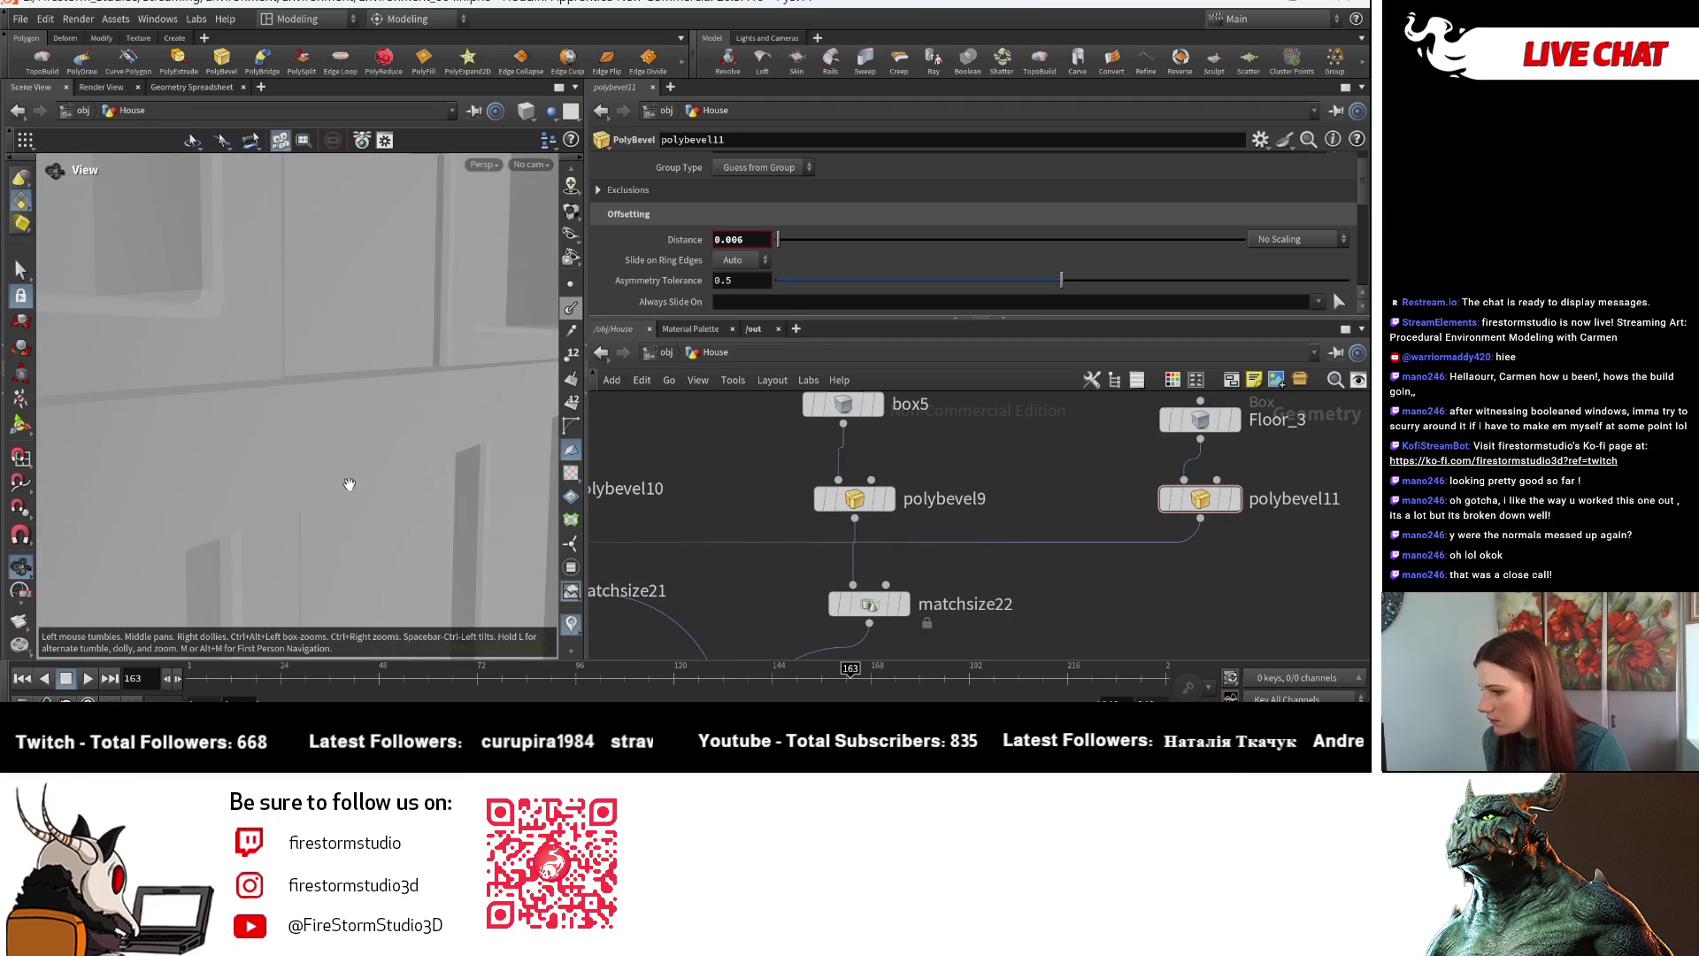
left_click_drag(349, 483, 342, 512)
mouse_move(1201, 514)
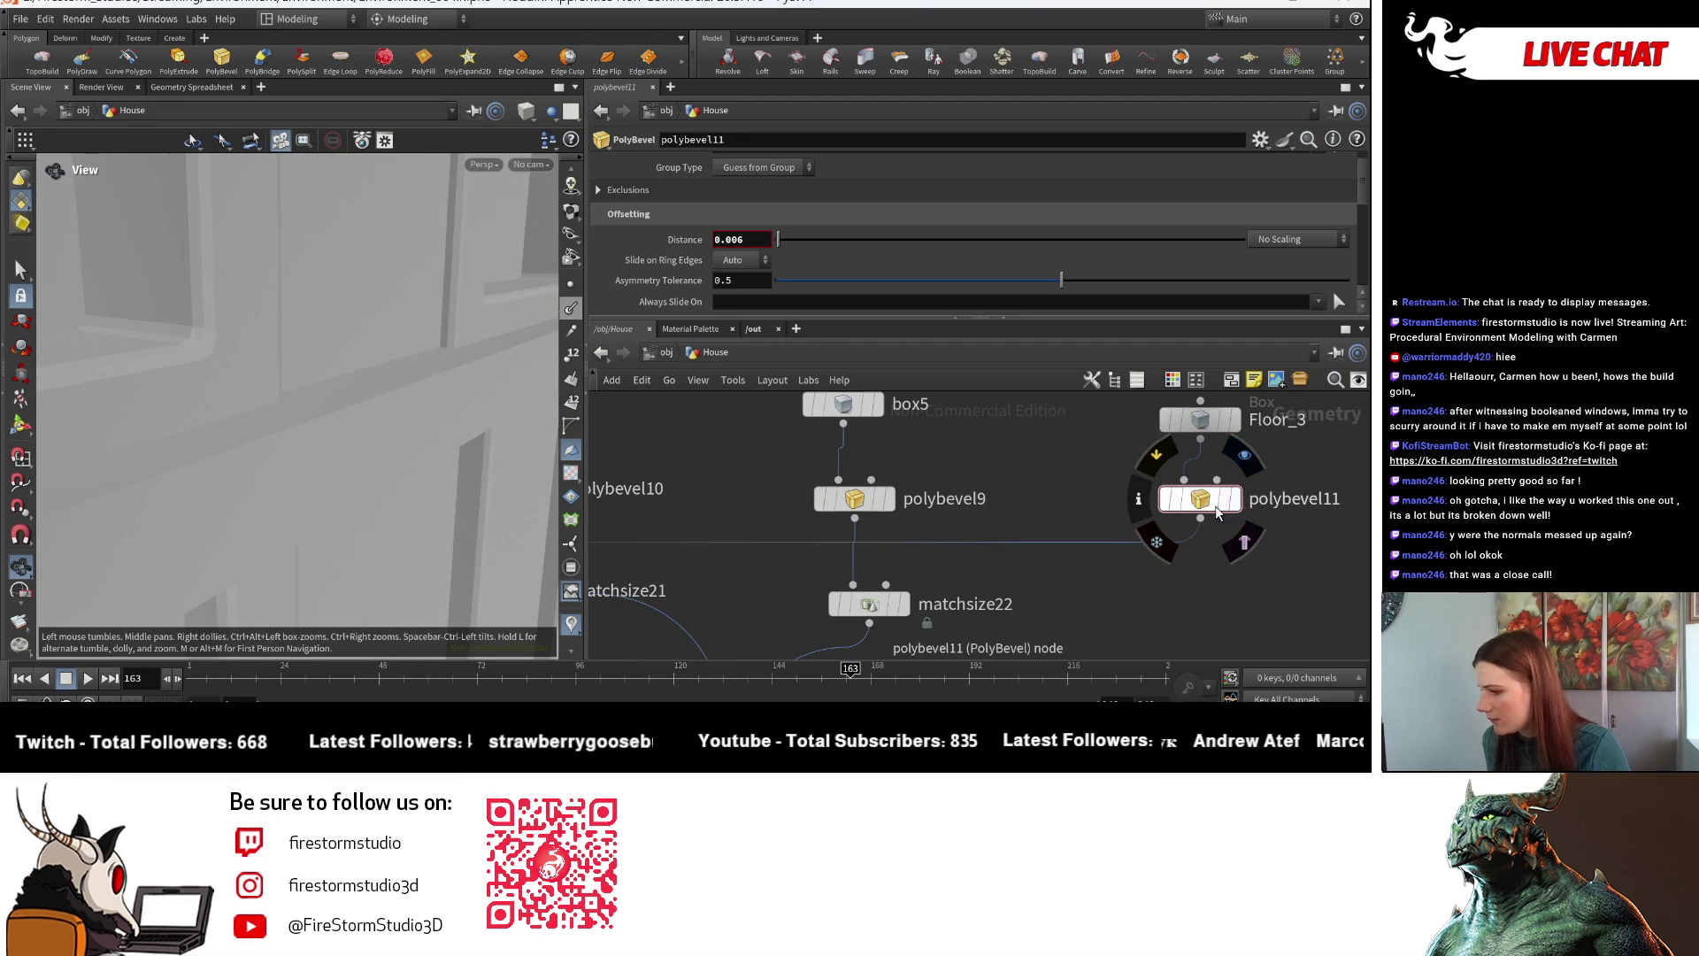
mouse_move(778, 239)
left_mouse_down()
mouse_move(799, 241)
mouse_move(779, 240)
left_mouse_up()
scroll(1216, 553, "down", 4)
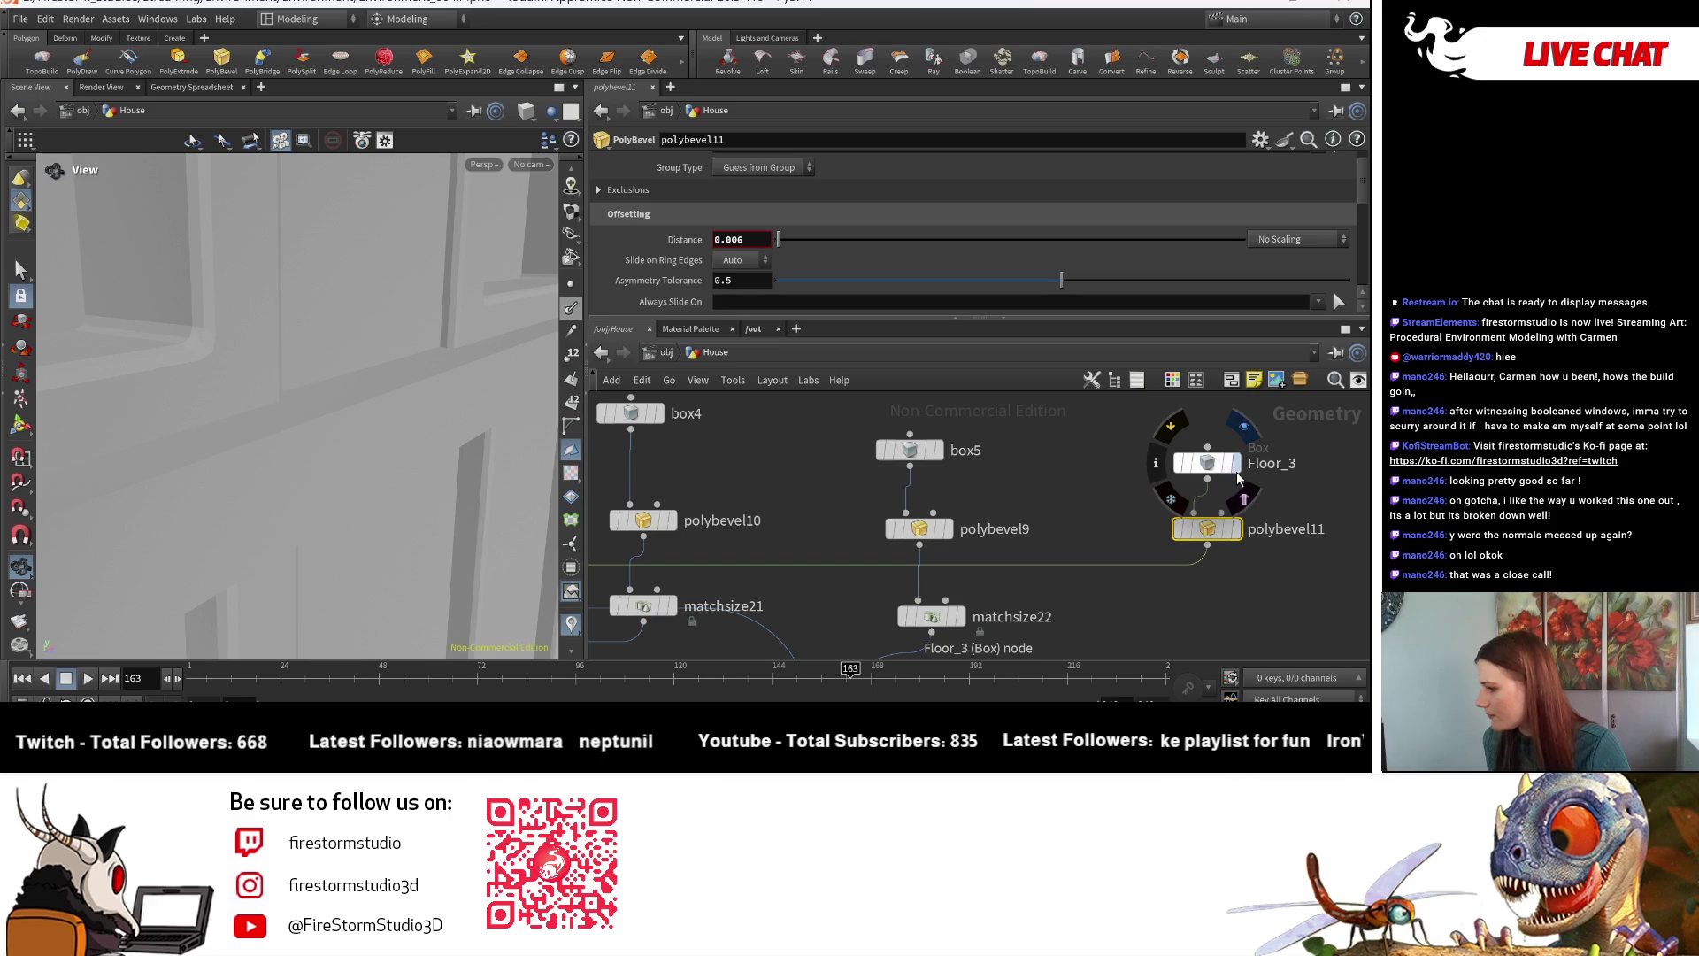
- Compare the plain and bevelled floor slab, raising the bevel distance to about 0.06
left_click(1237, 463)
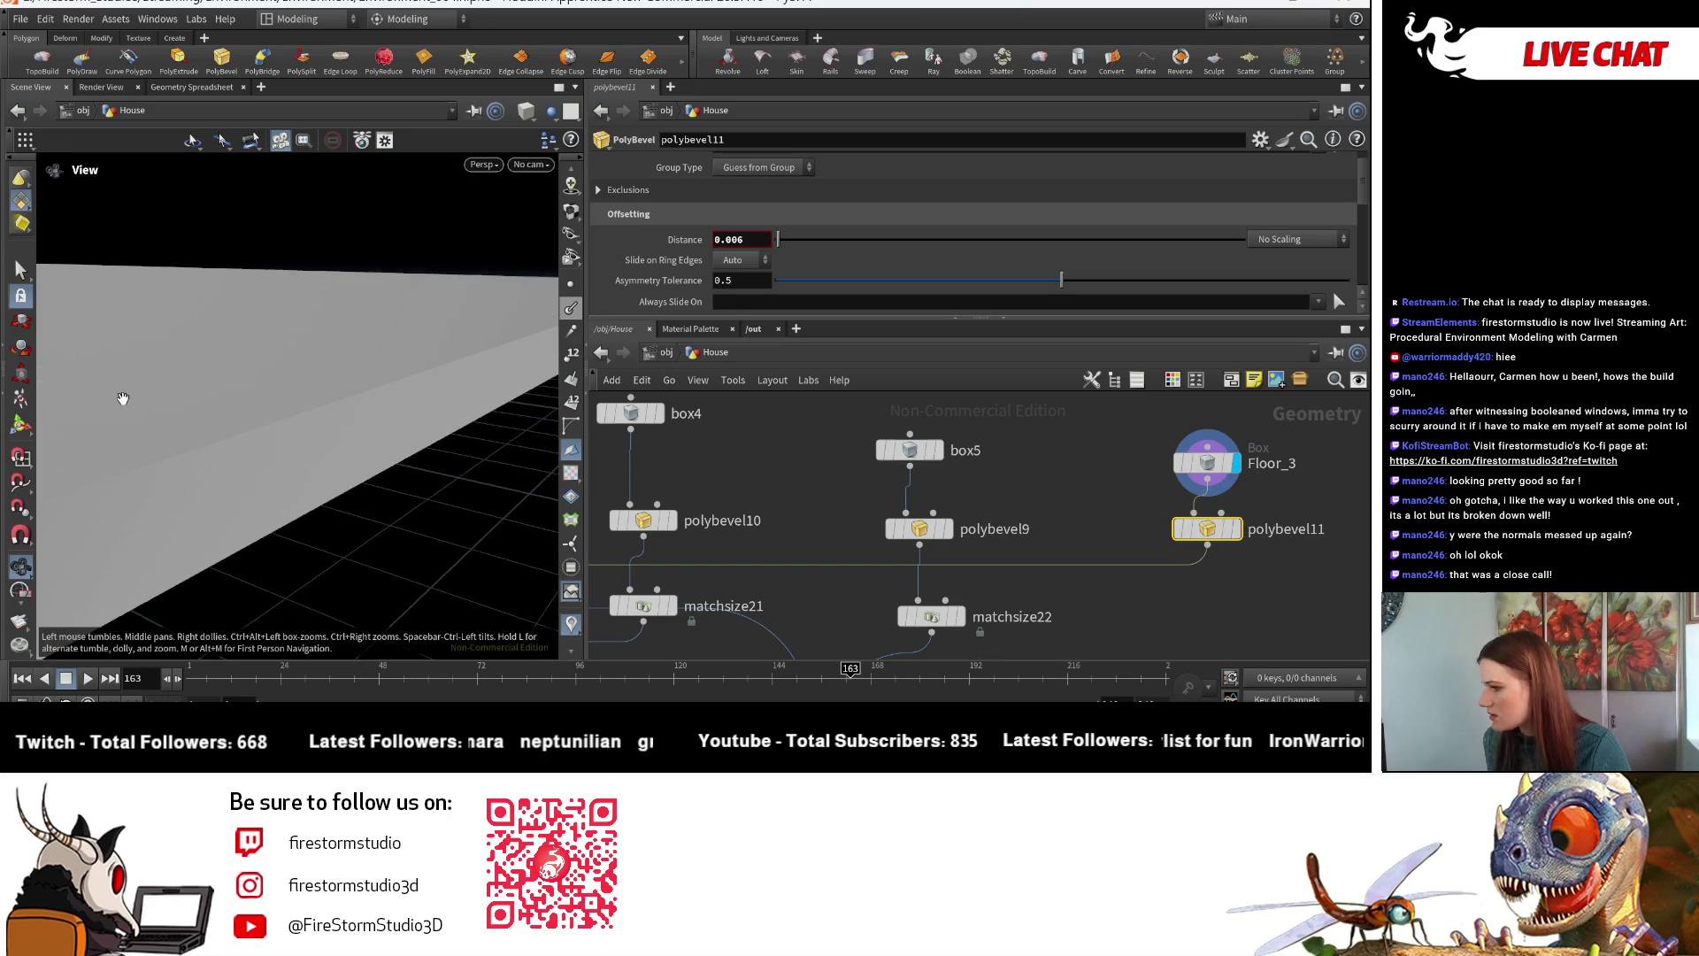
left_click(1235, 529)
mouse_move(304, 393)
left_mouse_down()
mouse_move(330, 459)
mouse_move(390, 428)
mouse_move(379, 478)
left_mouse_up()
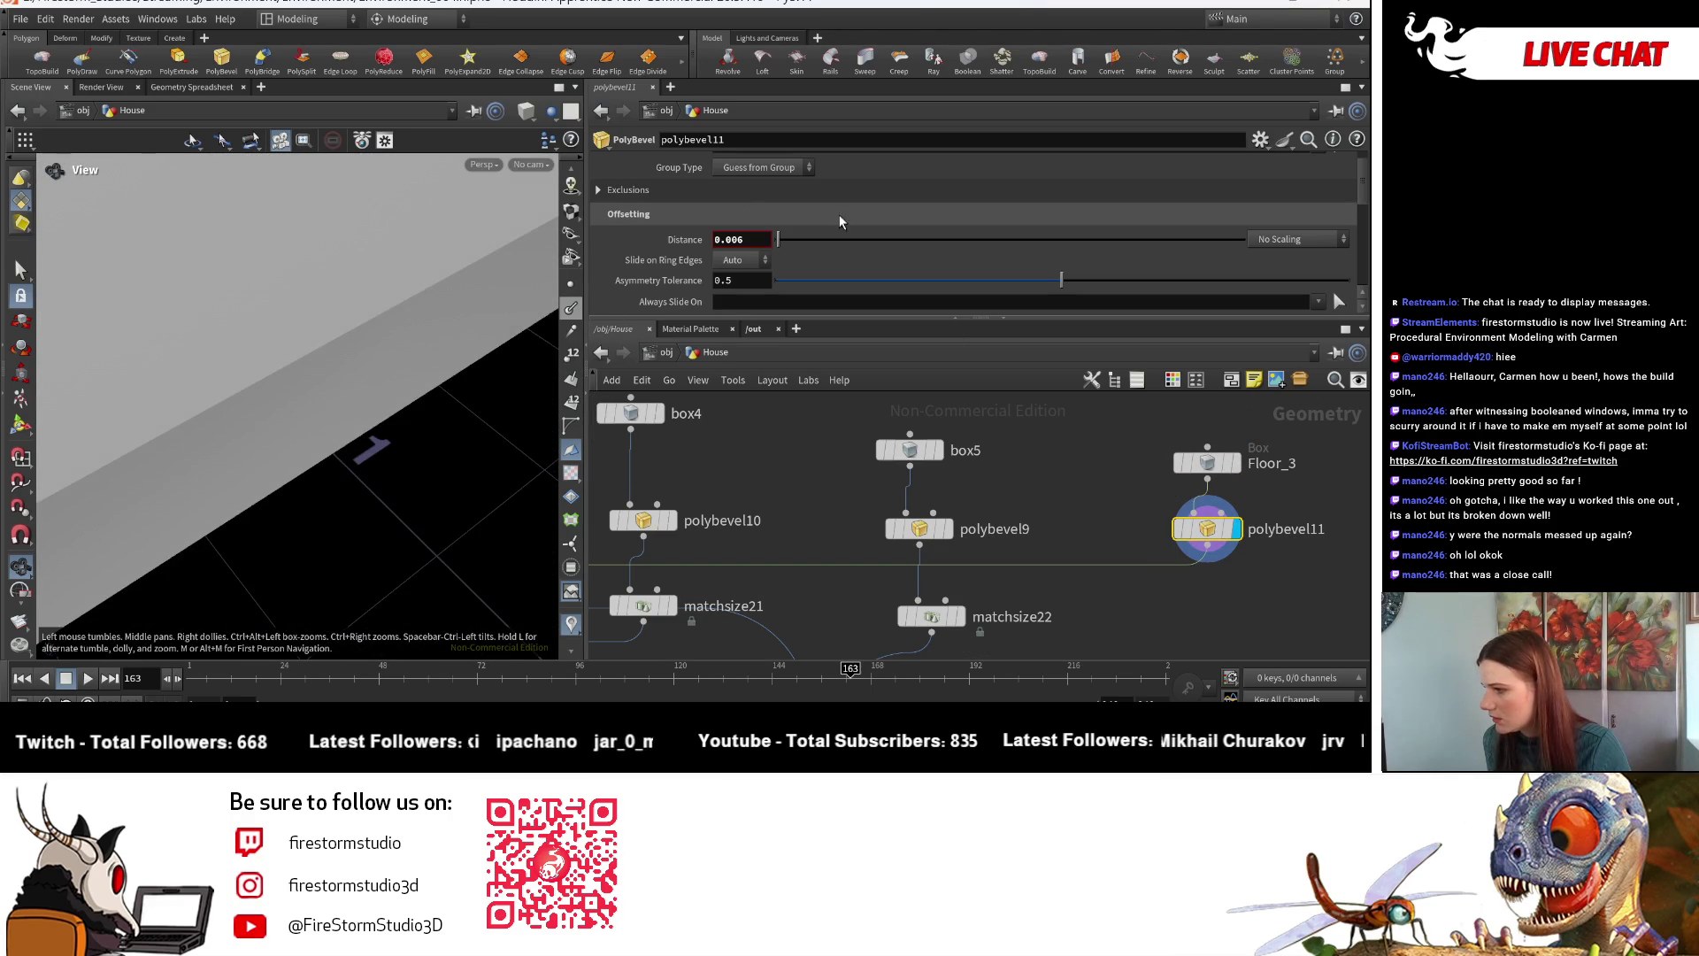
left_click(805, 240)
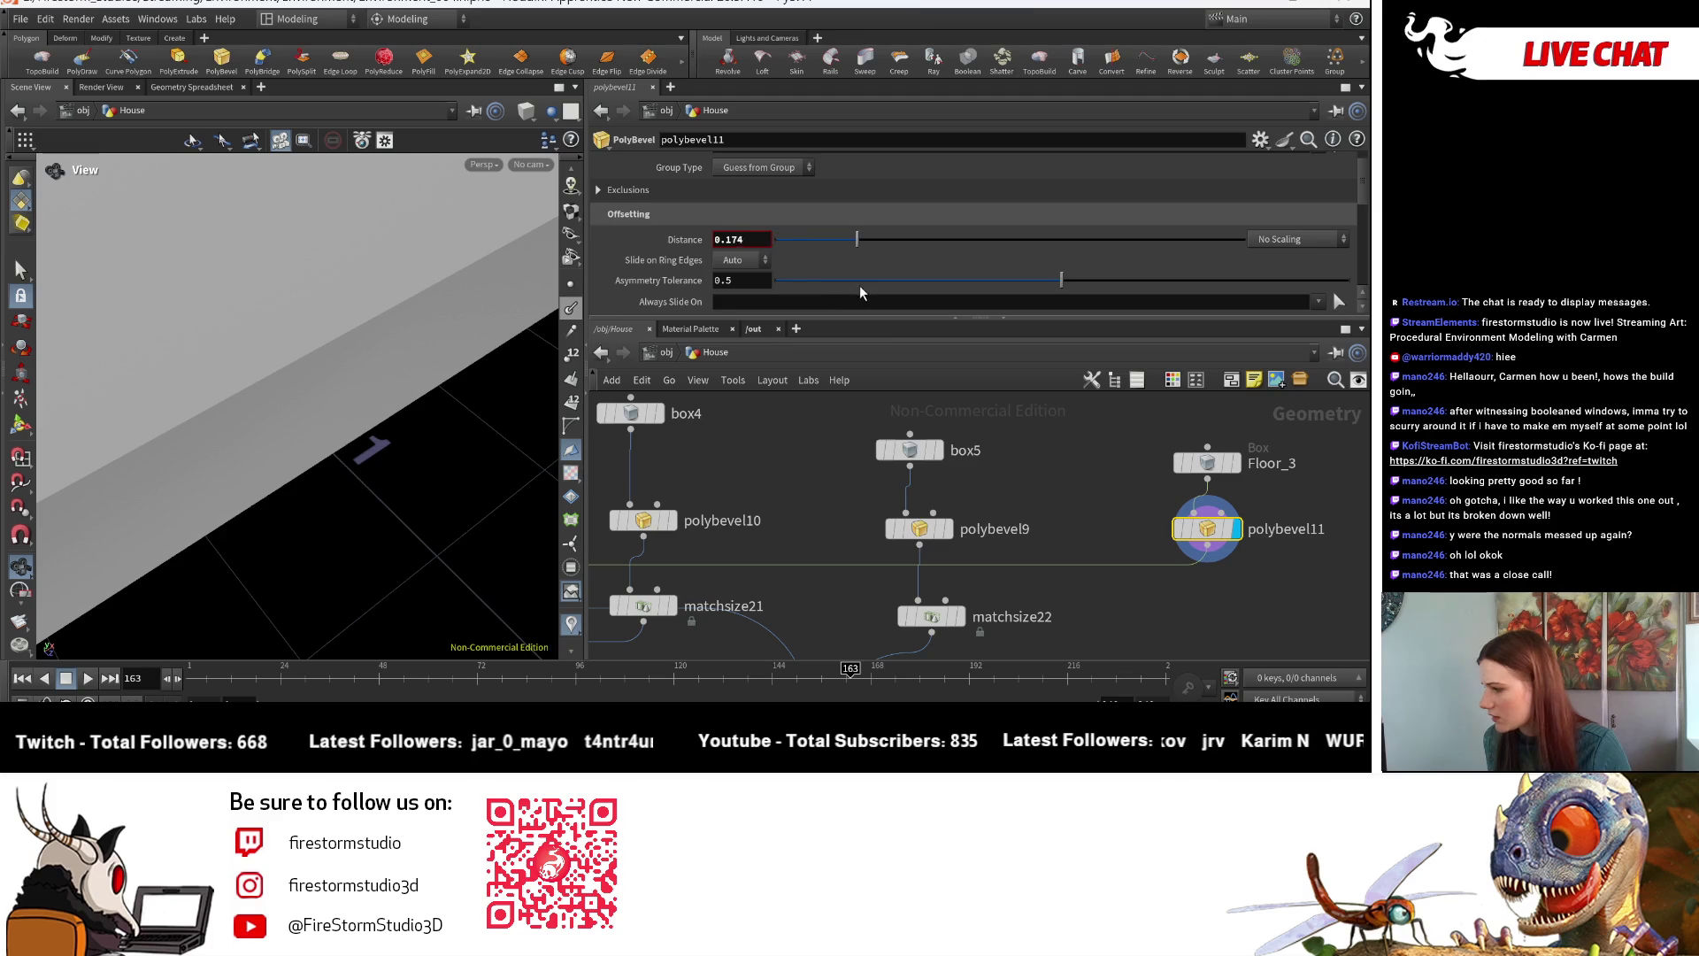
scroll(956, 292, "down", 3)
scroll(818, 281, "up", 5)
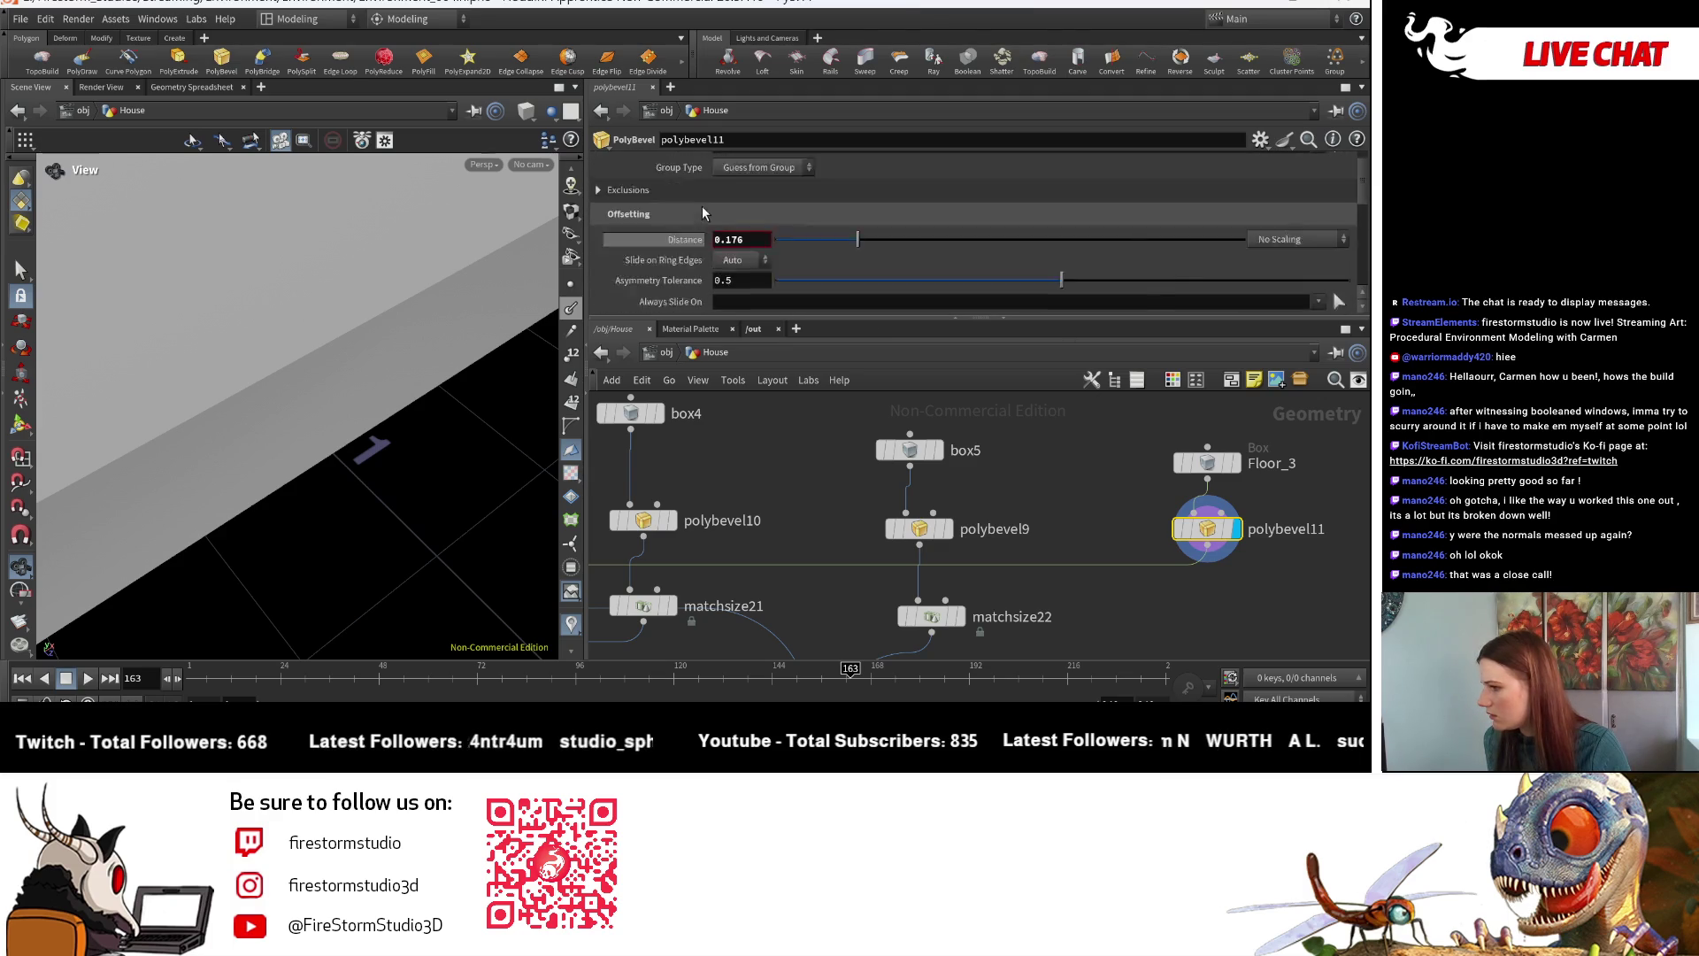
- Turn off Ignore Flat Edges on the floor bevel and check the Floor_3 box settings
left_click(718, 234)
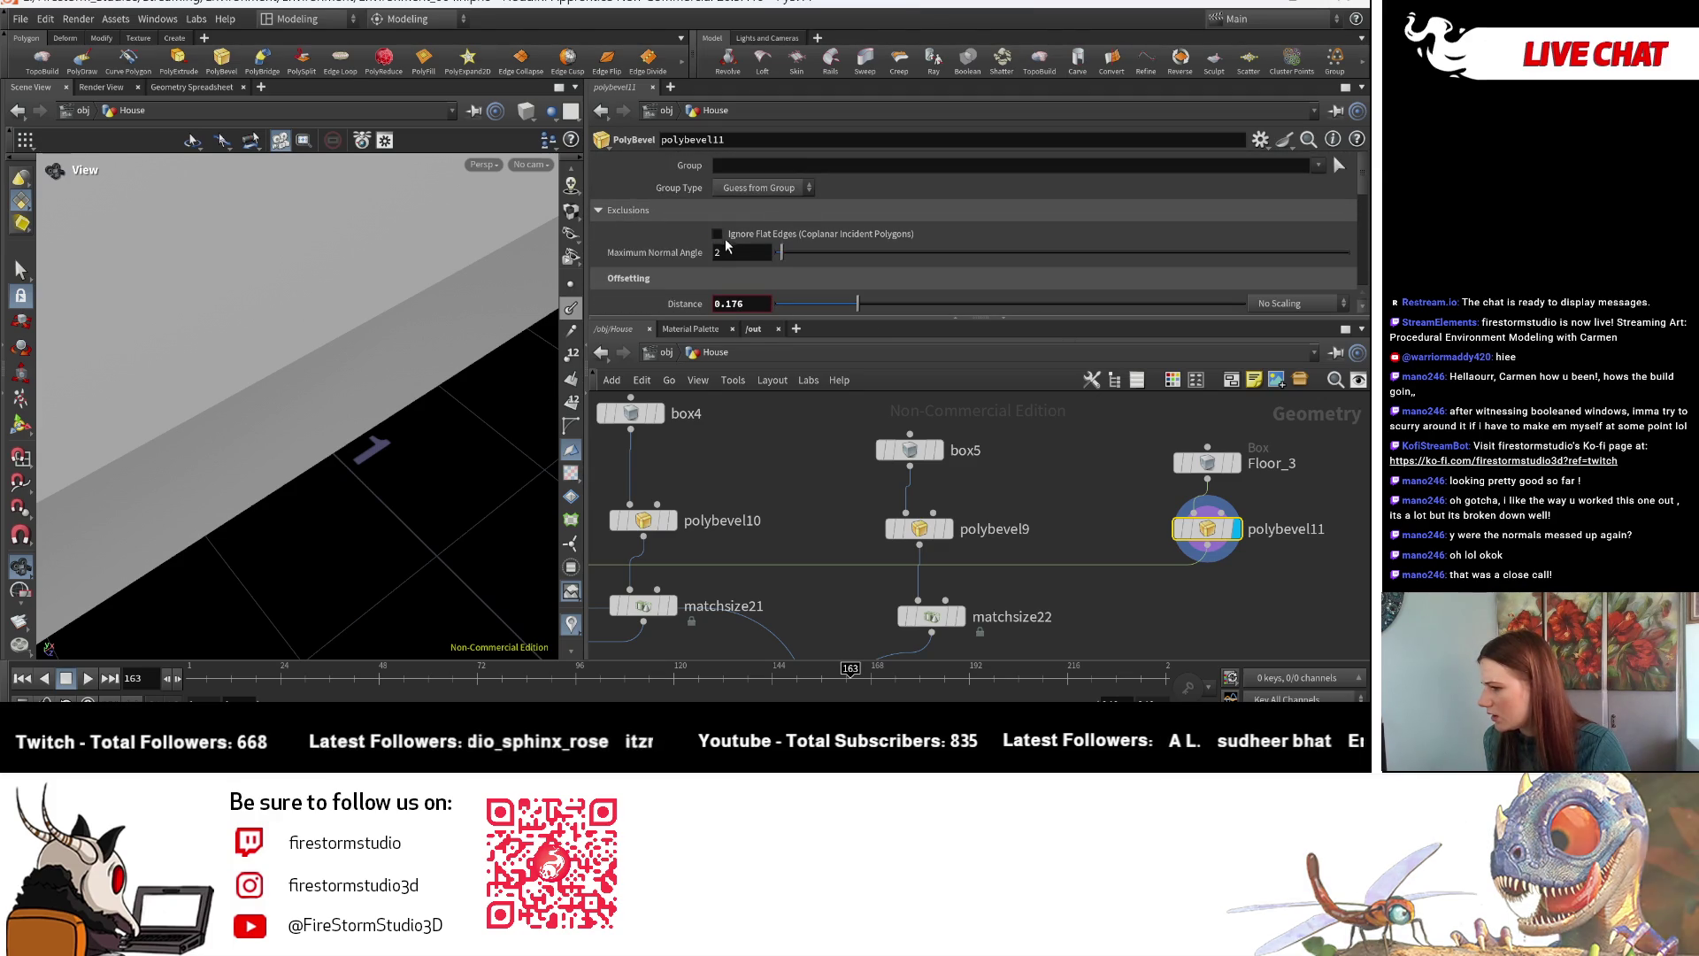
left_click(1224, 471)
left_click_drag(168, 377, 292, 337)
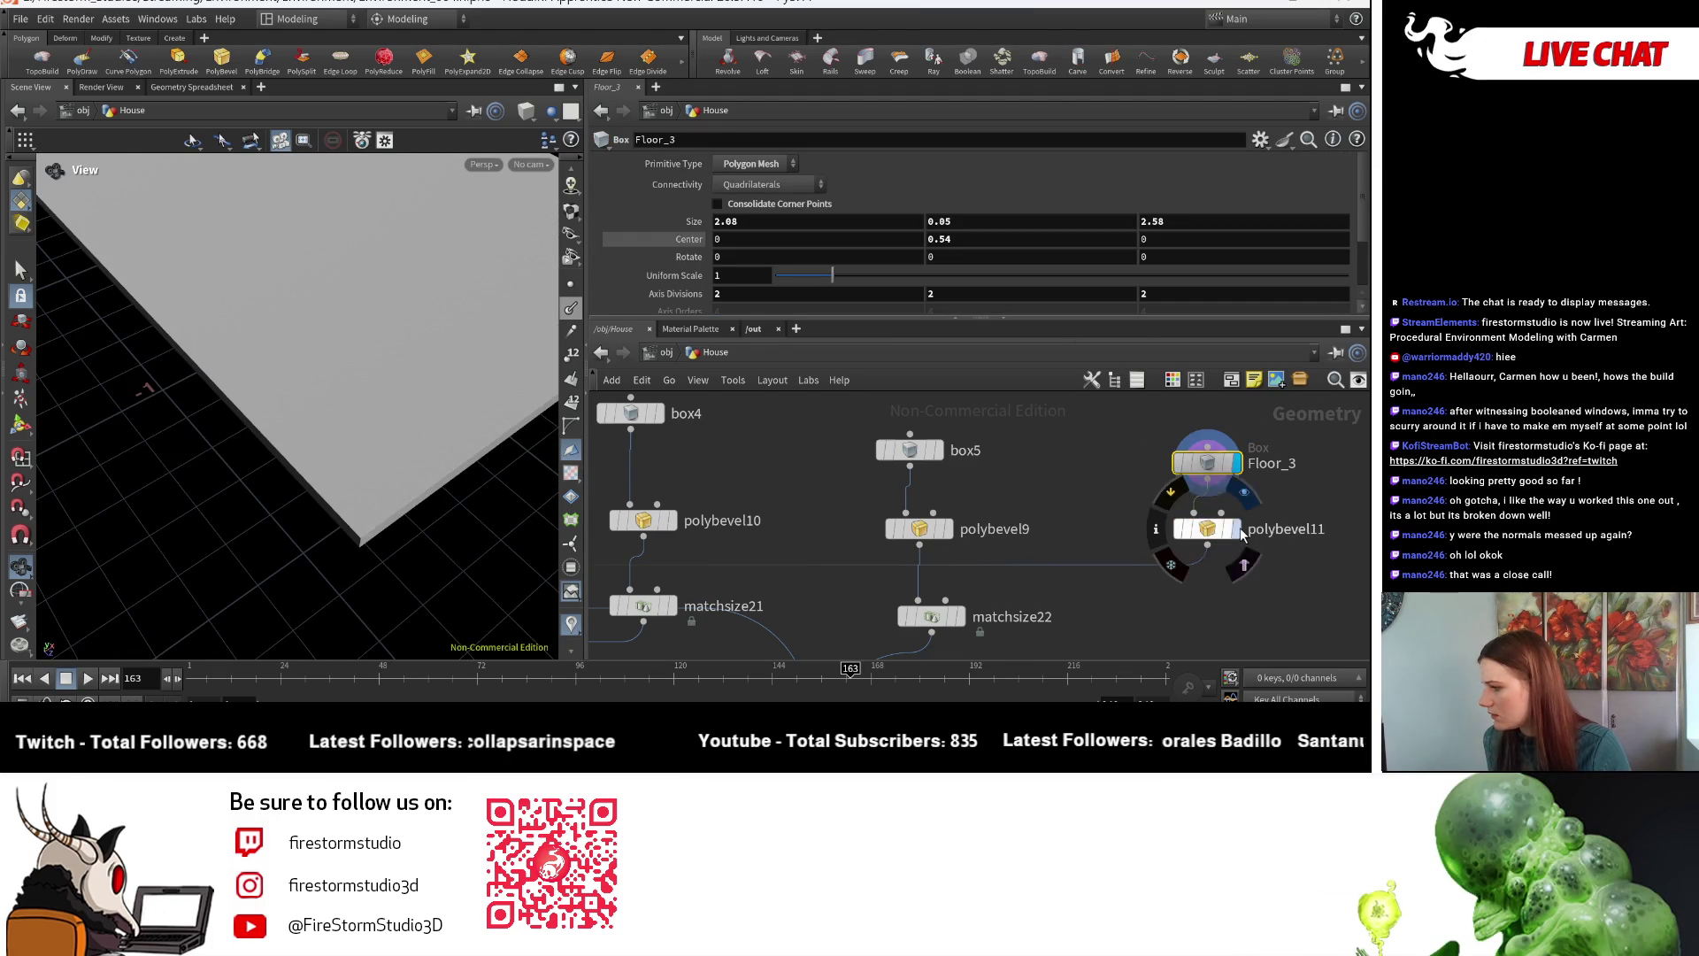
left_click(1208, 529)
left_click_drag(342, 398, 314, 369)
scroll(314, 370, "down", 5)
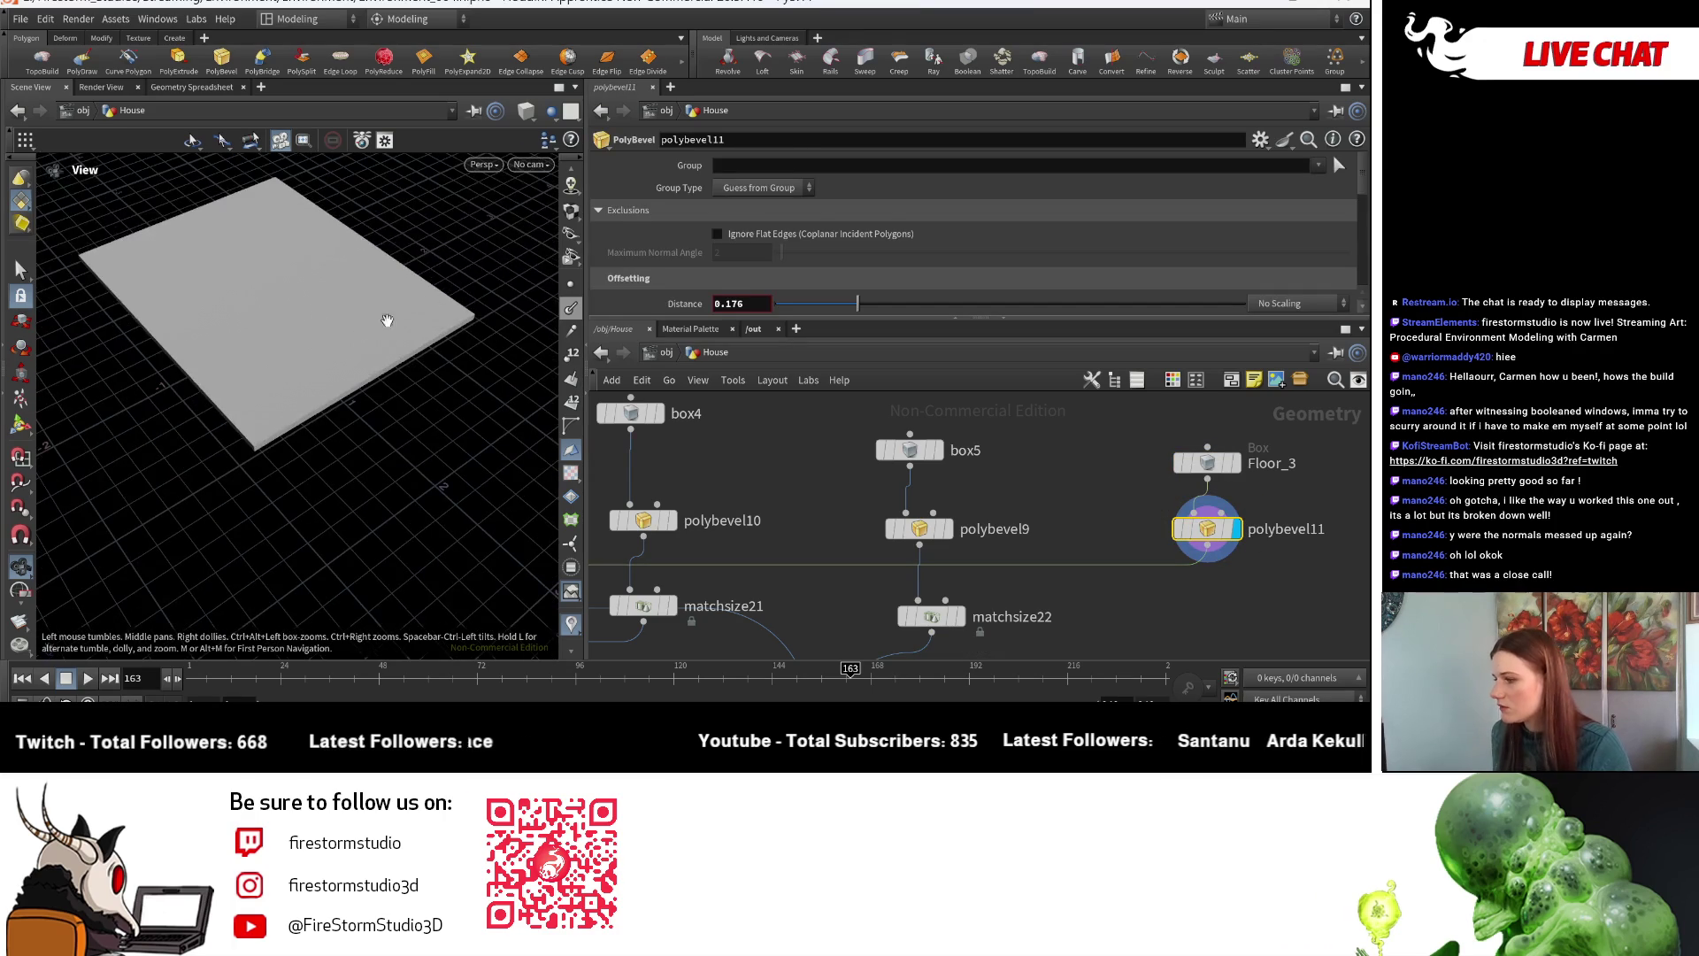
scroll(881, 221, "down", 3)
- Set the floor bevel distance to 0.015, then increase it to 0.465
mouse_move(880, 183)
left_mouse_down()
mouse_move(1072, 183)
mouse_move(815, 182)
mouse_move(1243, 183)
mouse_move(782, 182)
mouse_move(993, 183)
left_mouse_up()
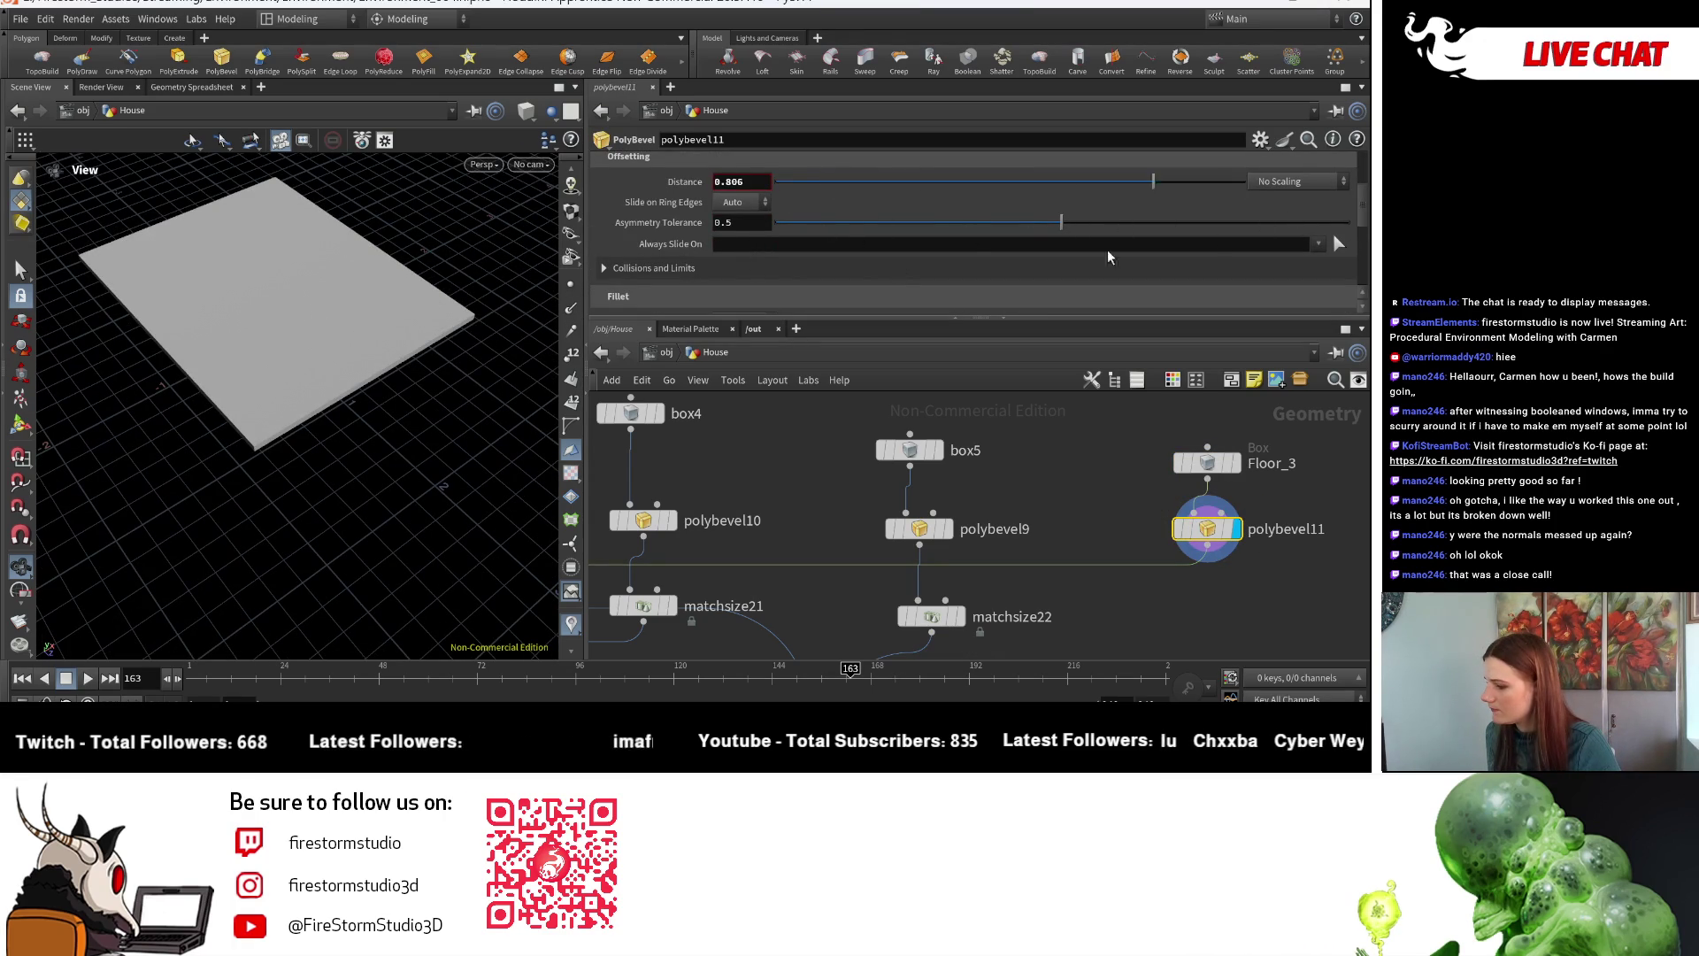
scroll(876, 478, "down", 3)
mouse_move(876, 478)
middle_mouse_down()
mouse_move(861, 461)
mouse_move(878, 421)
mouse_move(857, 451)
middle_mouse_up()
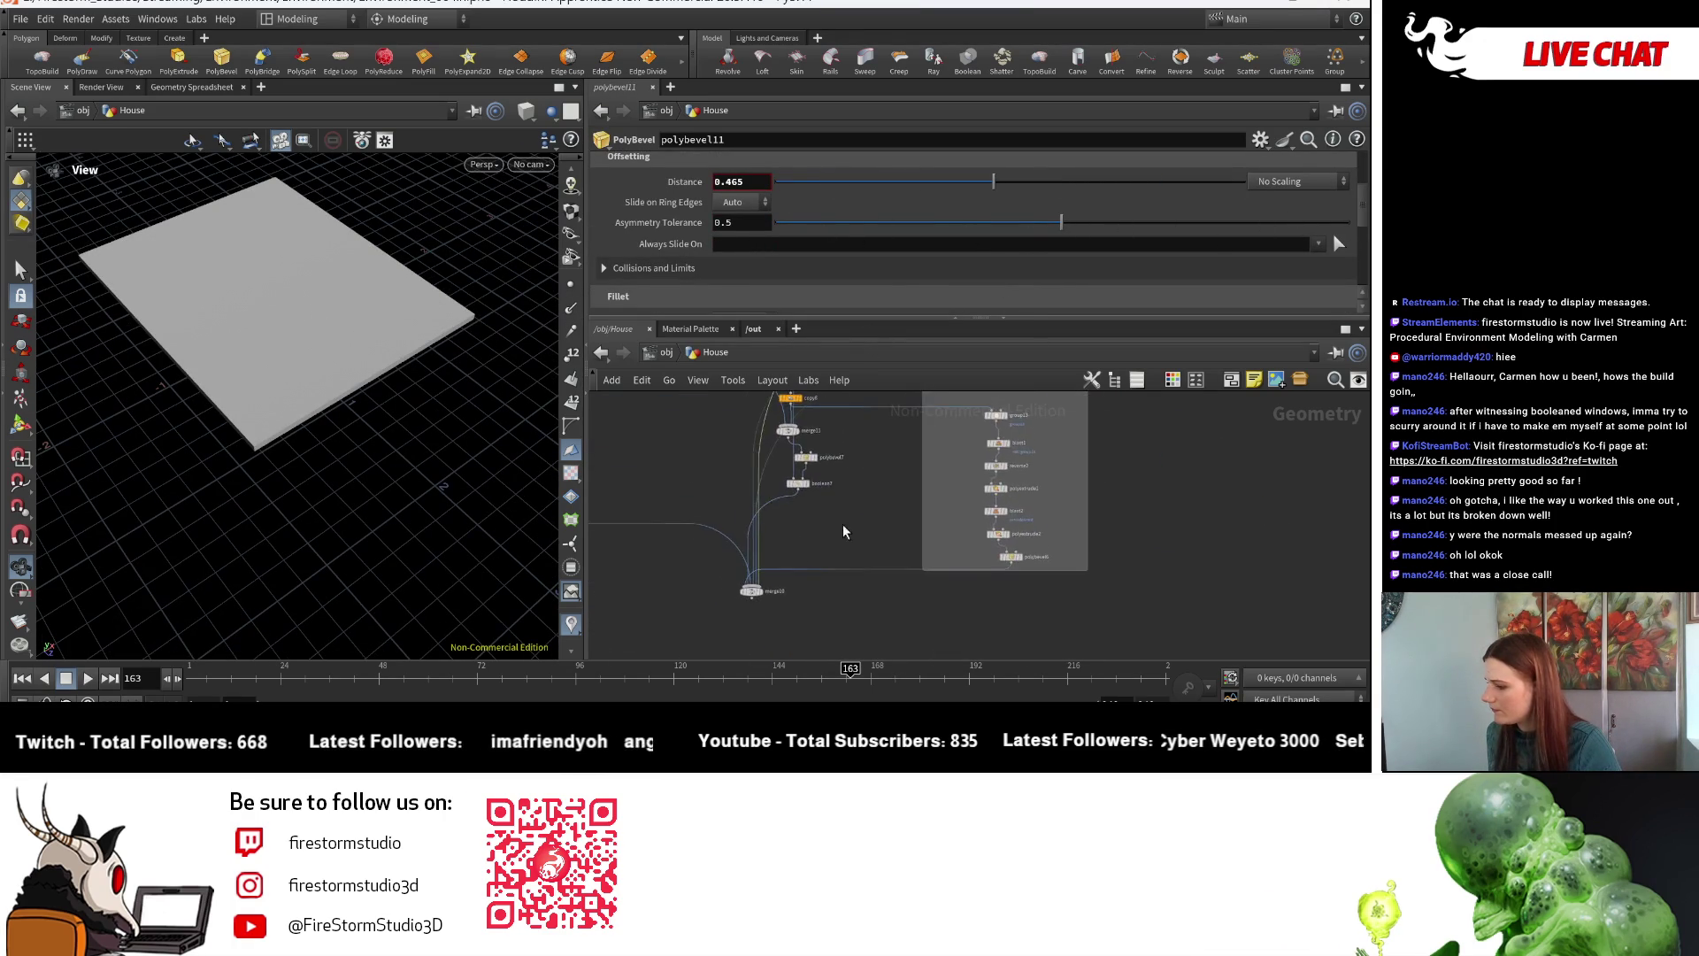
scroll(727, 613, "up", 3)
- Switch the display between the merged house and the Floor_3 box alone
left_click(726, 617)
scroll(295, 444, "up", 10)
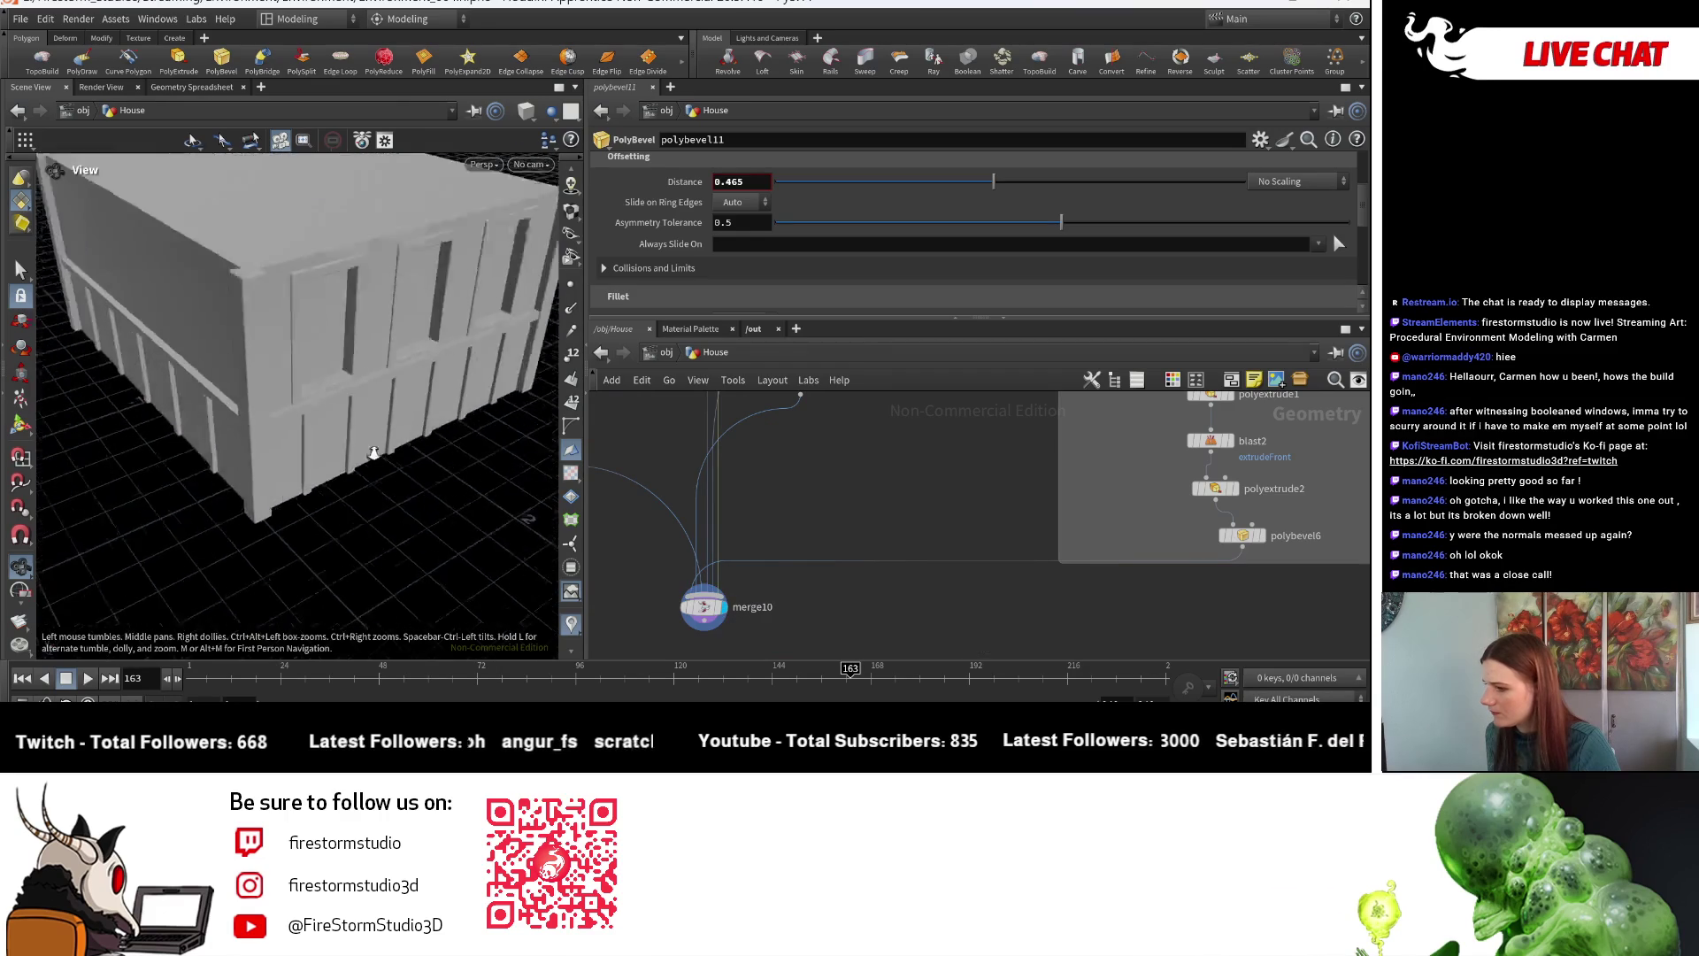
scroll(1186, 477, "down", 3)
scroll(1026, 443, "up", 5)
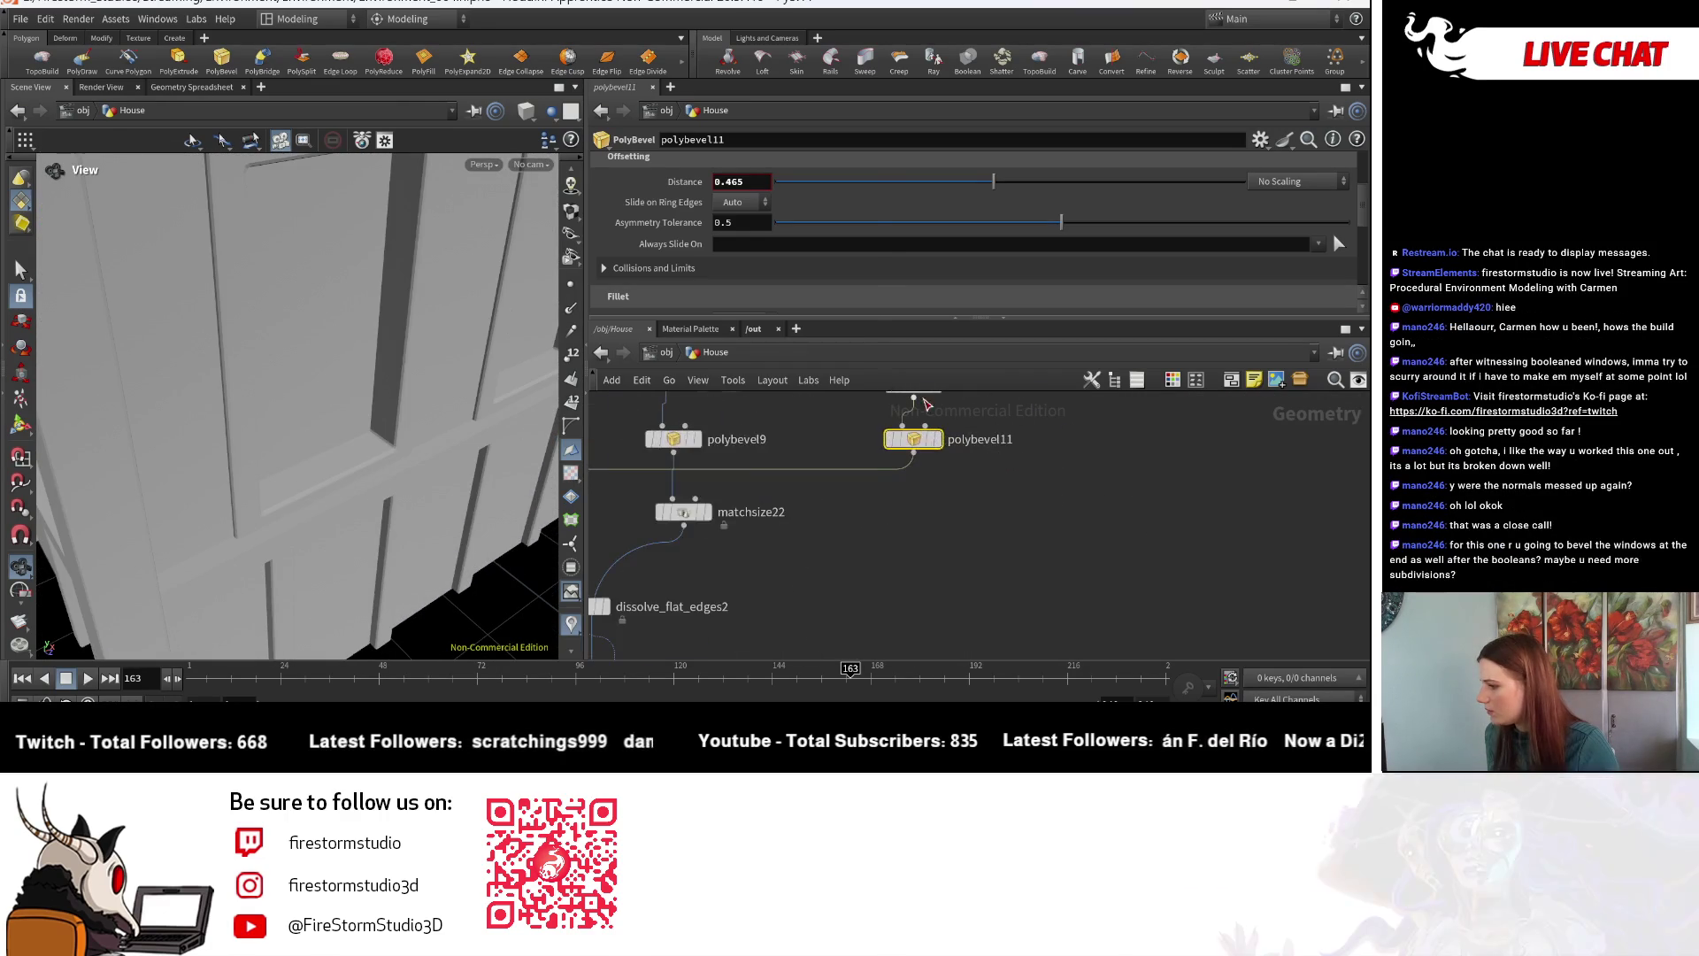
left_click(964, 480)
left_click(942, 471)
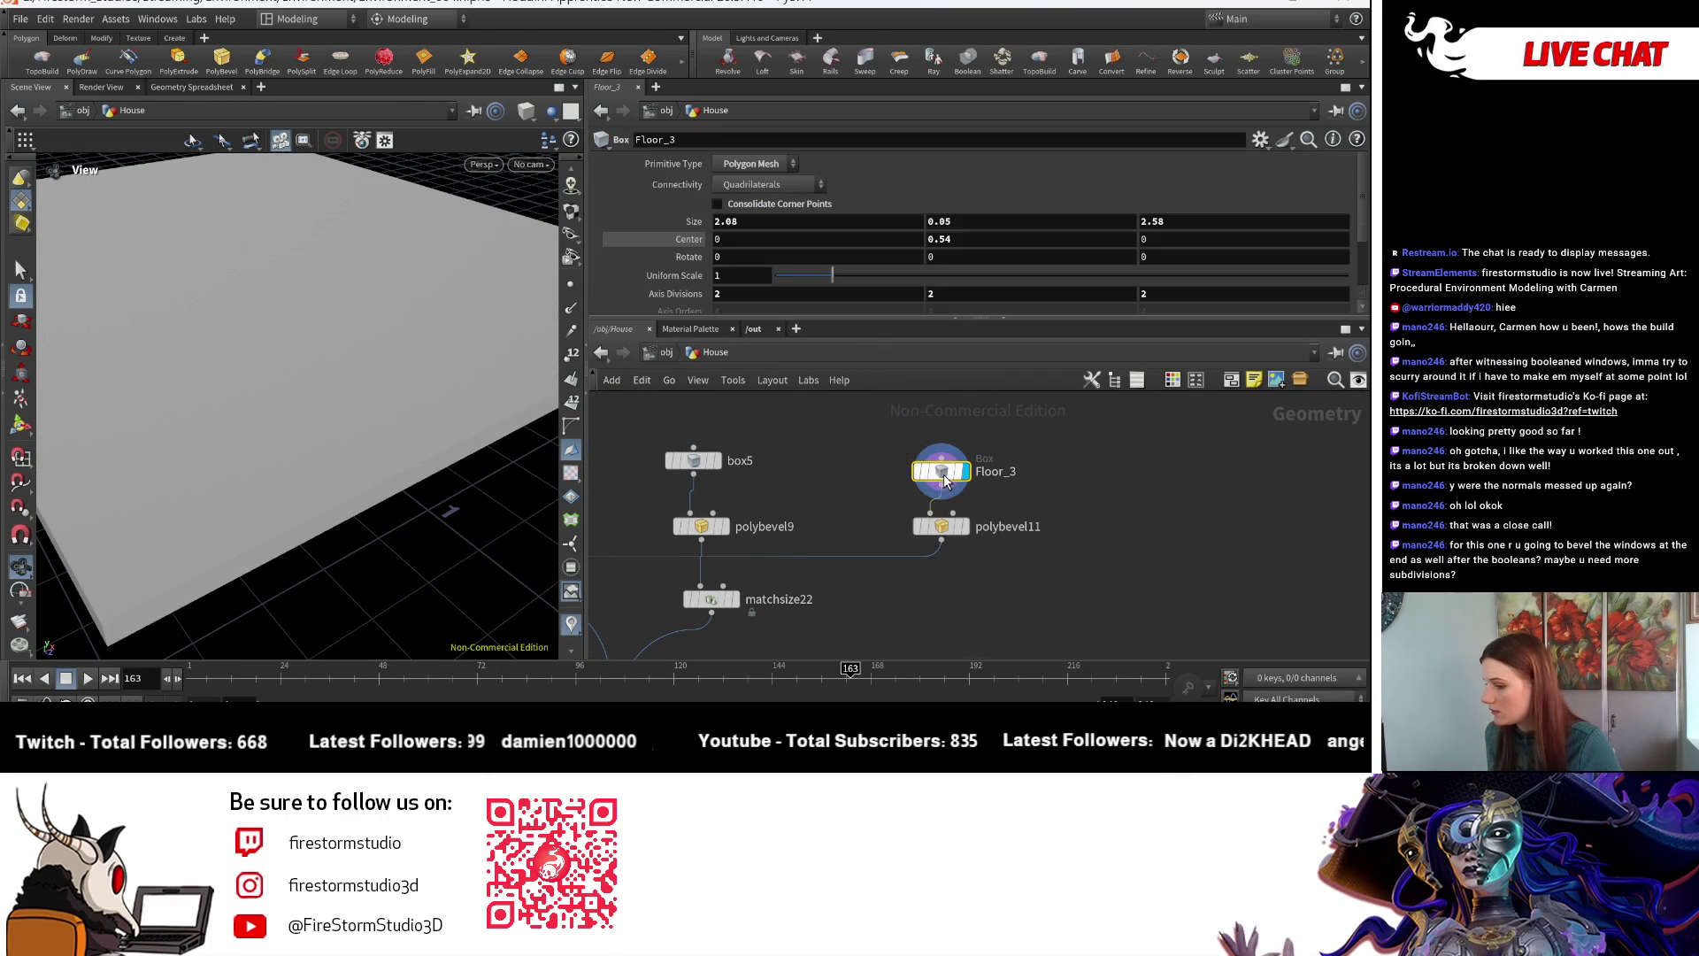
- Orbit around the floor box, then display the whole house from merge10
left_click_drag(109, 437, 154, 413)
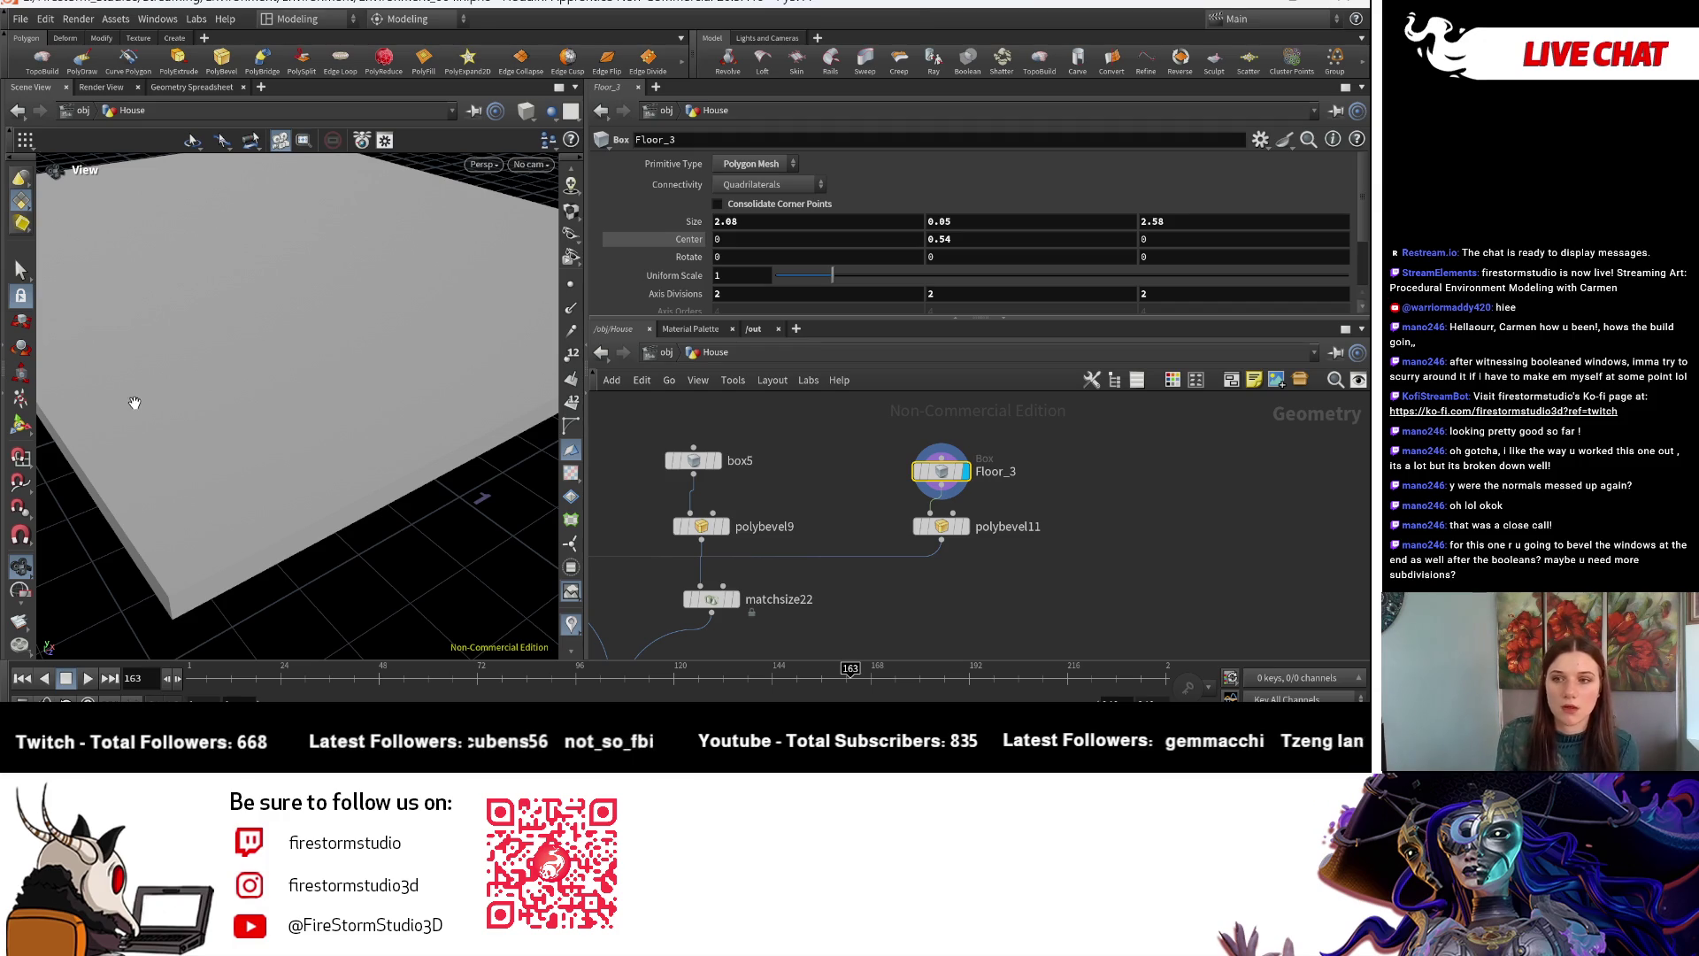
mouse_move(209, 360)
left_mouse_down()
mouse_move(81, 447)
mouse_move(253, 547)
mouse_move(125, 504)
mouse_move(410, 467)
left_mouse_up()
scroll(863, 603, "down", 5)
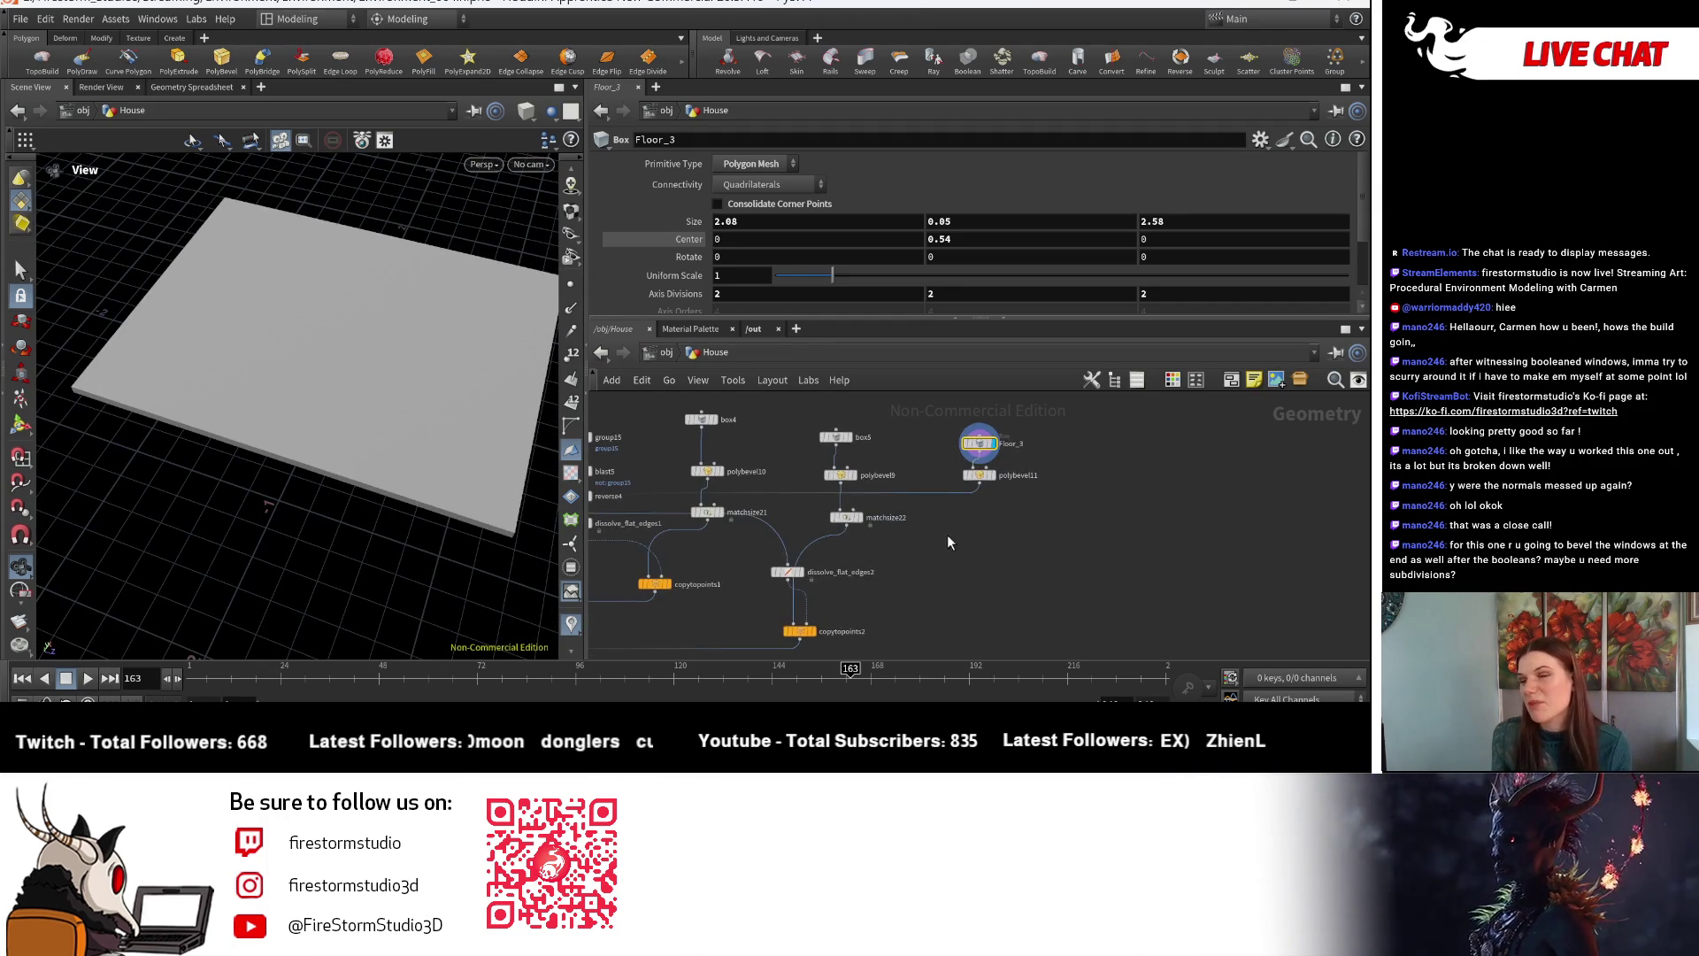
mouse_move(937, 531)
middle_mouse_down()
mouse_move(948, 561)
mouse_move(925, 503)
middle_mouse_up()
scroll(845, 609, "up", 3)
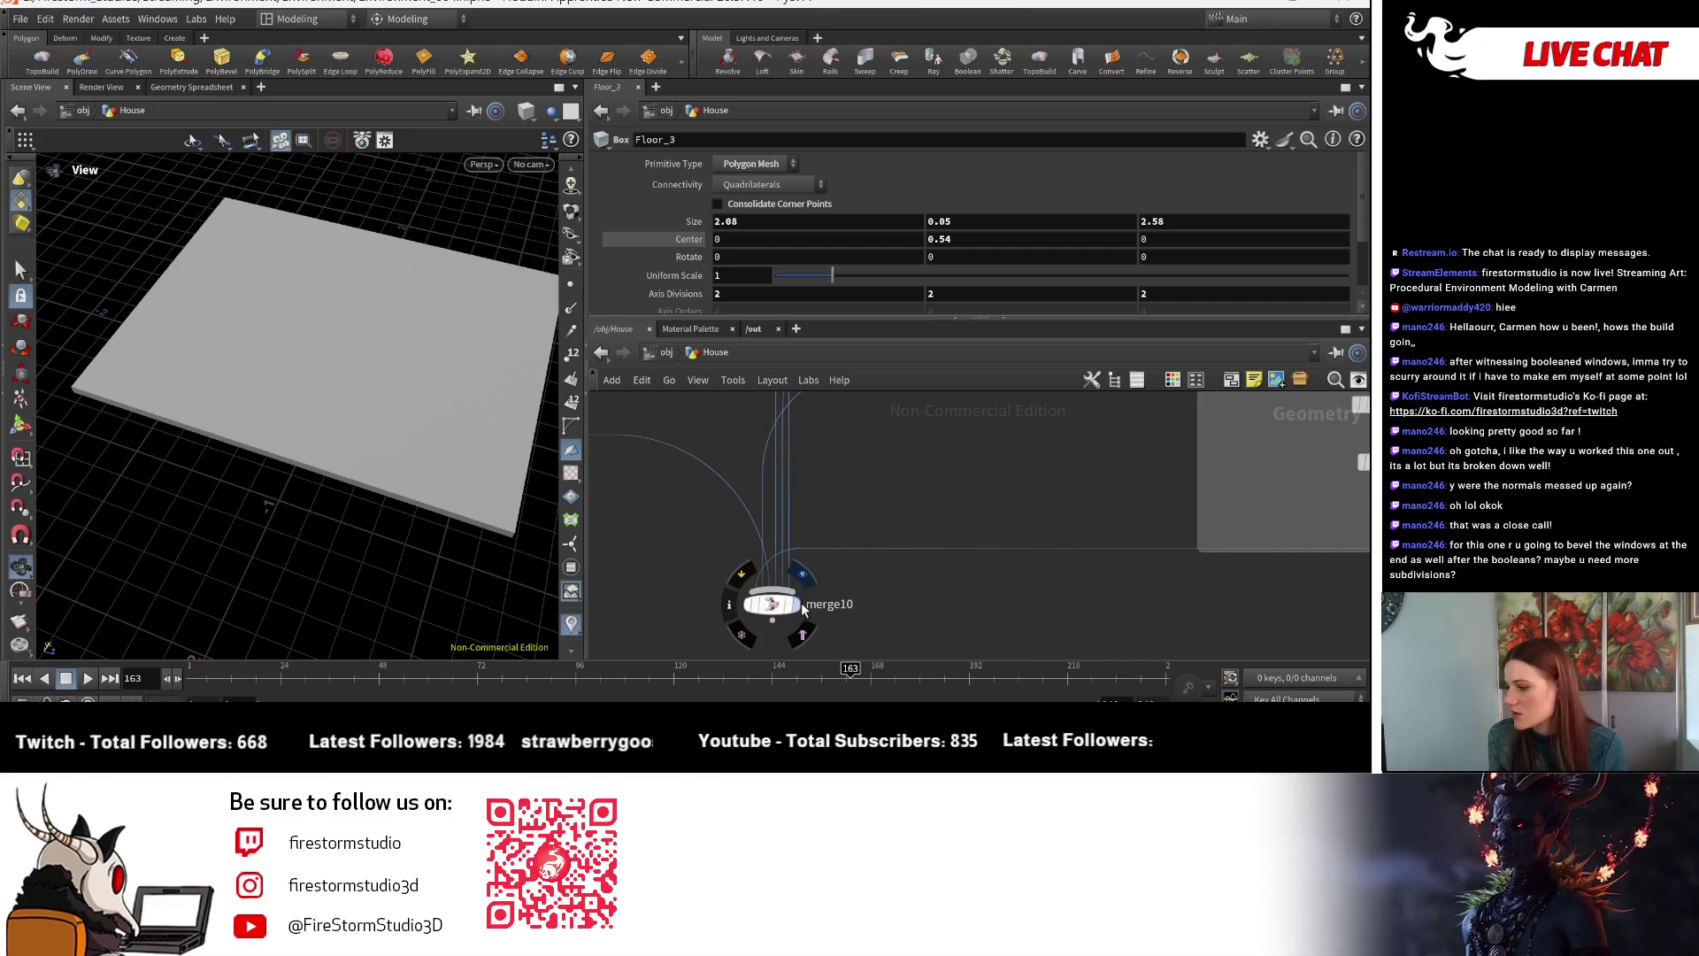
left_click(803, 605)
scroll(985, 475, "down", 3)
scroll(425, 433, "up", 3)
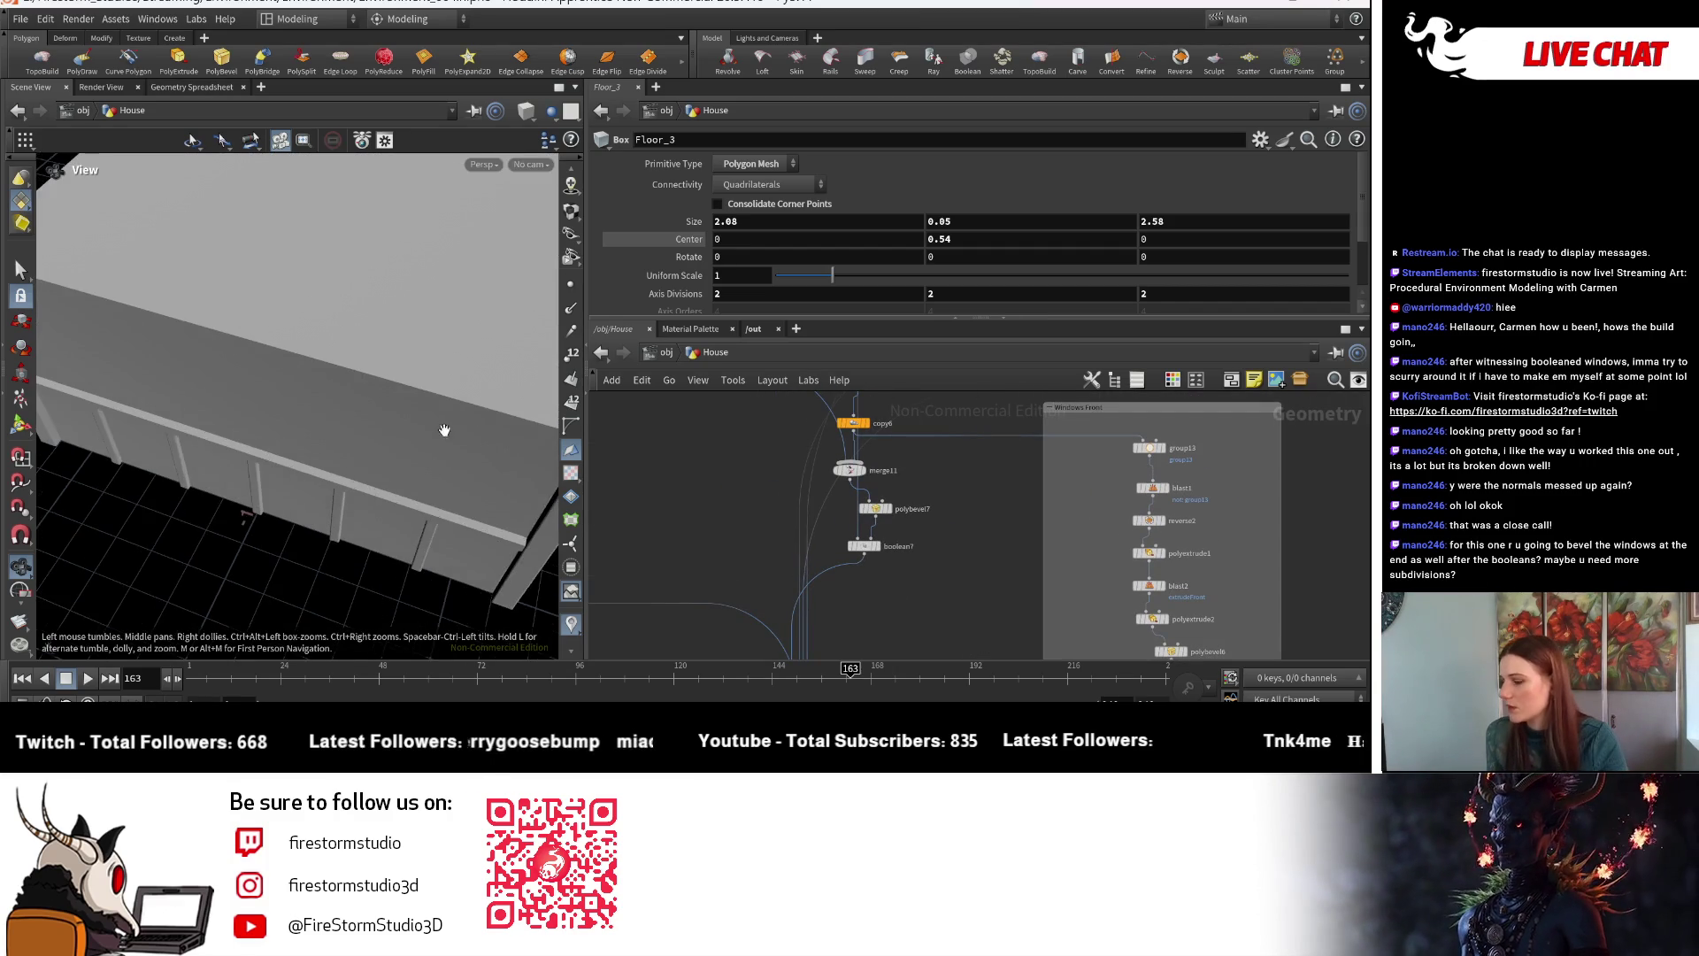
scroll(923, 538, "up", 3)
- Display boolean7 and line up a close view of a window opening's depth
left_click(843, 550)
scroll(270, 455, "down", 3)
mouse_move(270, 455)
left_mouse_down()
mouse_move(174, 380)
mouse_move(535, 475)
mouse_move(399, 481)
left_mouse_up()
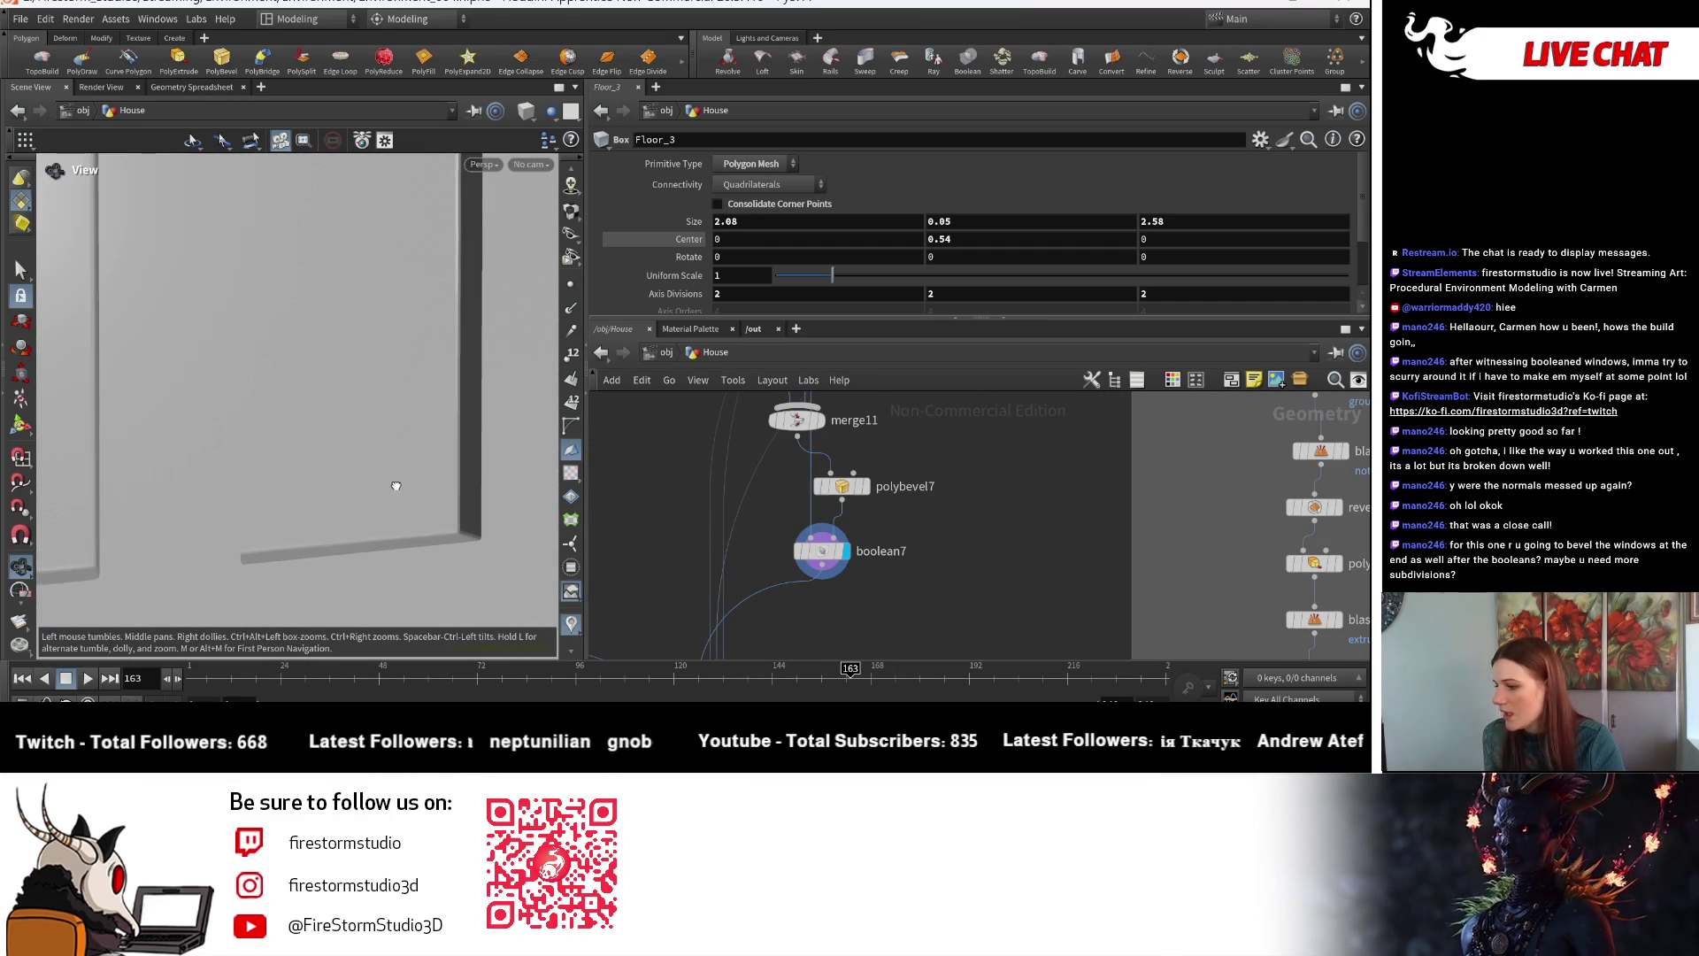
scroll(410, 569, "down", 3)
left_click_drag(409, 569, 476, 500)
scroll(365, 493, "up", 3)
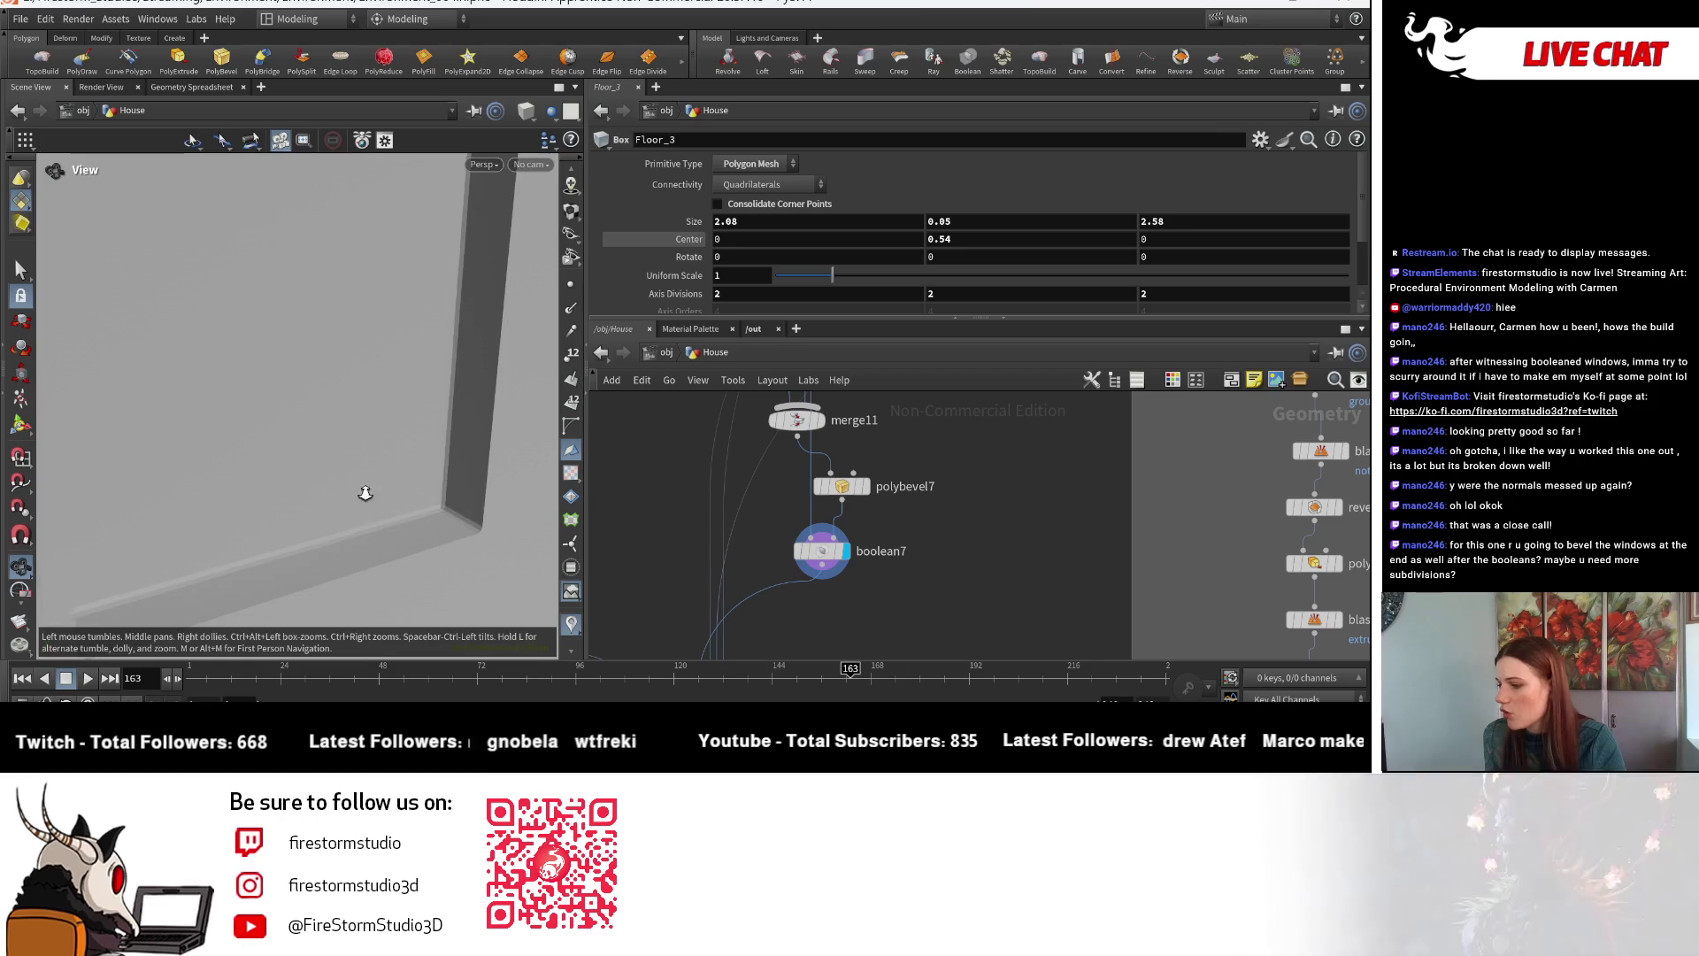
mouse_move(366, 493)
left_mouse_down()
mouse_move(342, 550)
mouse_move(254, 444)
mouse_move(478, 443)
left_mouse_up()
middle_click_drag(477, 443, 315, 316)
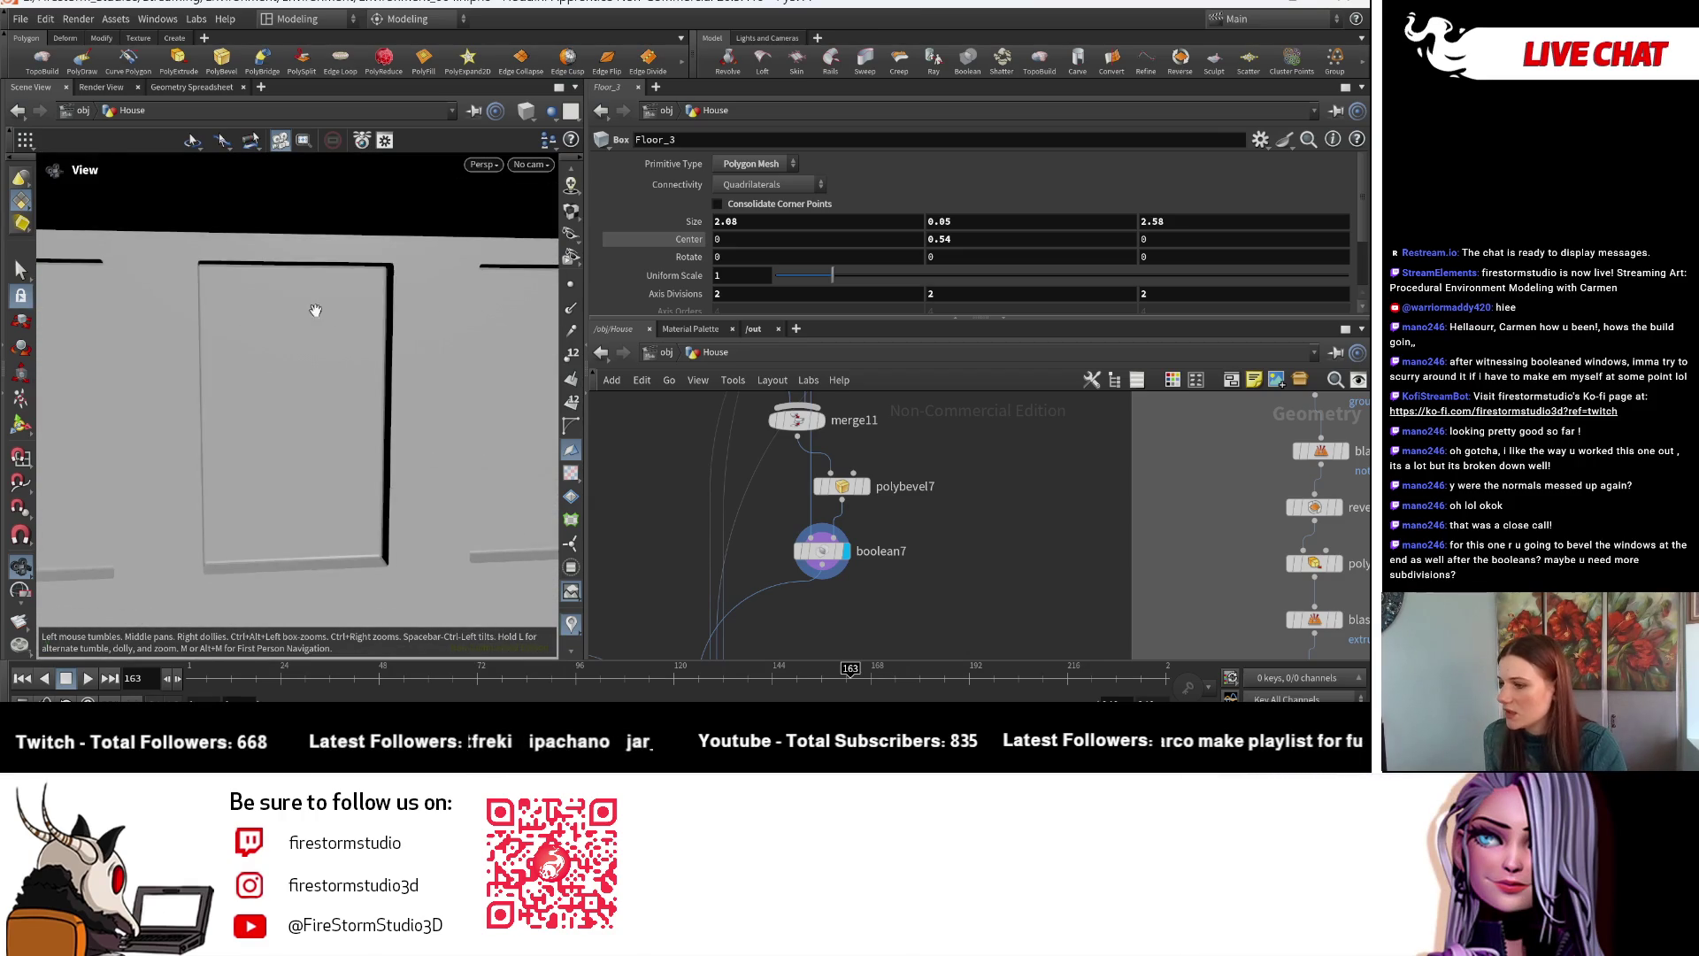
left_click_drag(430, 244, 462, 259)
scroll(426, 327, "up", 3)
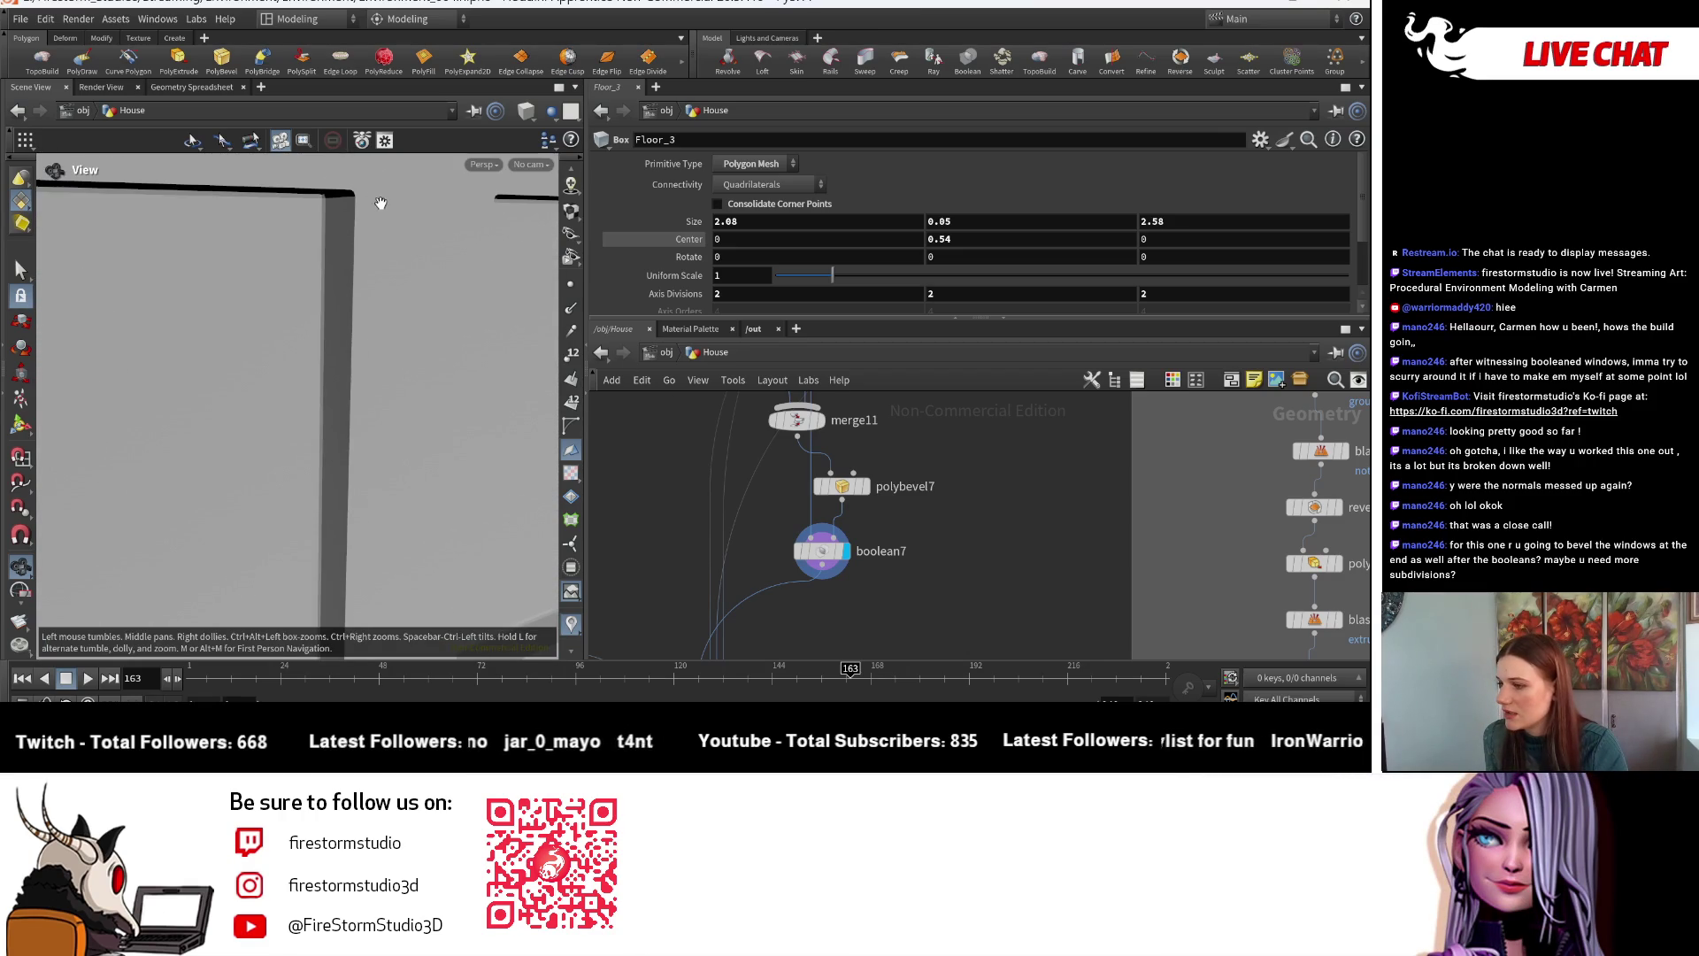
scroll(958, 593, "down", 3)
scroll(873, 526, "up", 3)
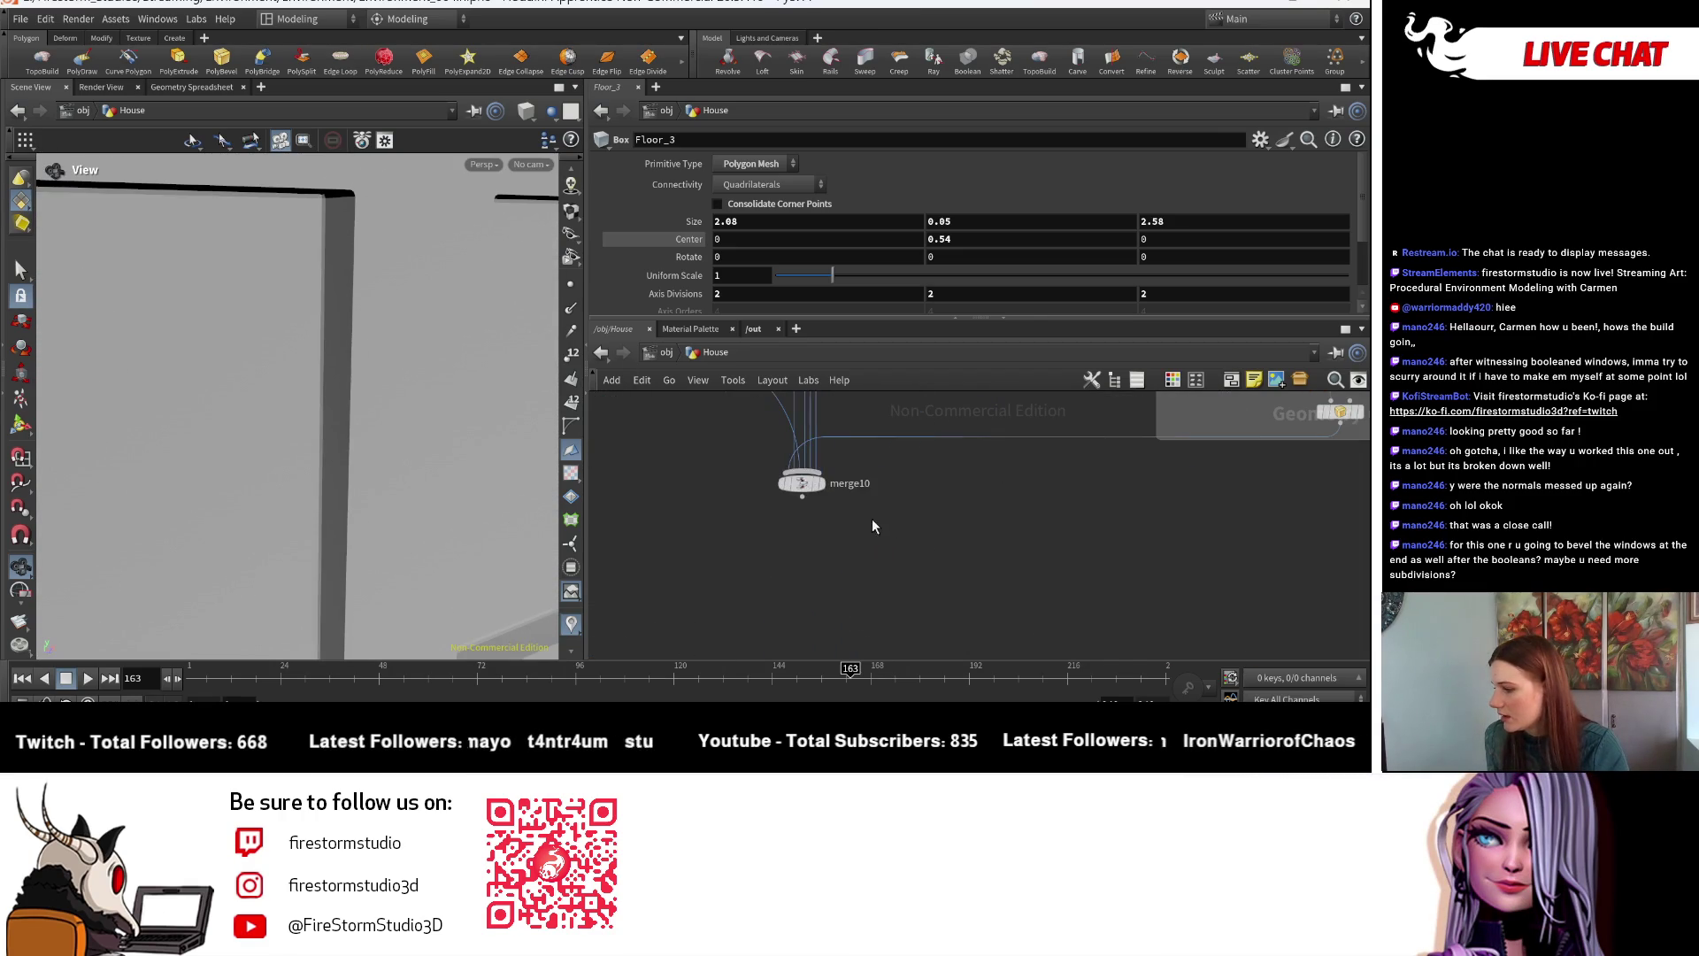
- Display the merged house and inspect a window frame straight on and at an angle
left_click(828, 498)
mouse_move(380, 390)
left_mouse_down()
mouse_move(333, 406)
mouse_move(333, 455)
mouse_move(231, 465)
mouse_move(159, 429)
mouse_move(251, 383)
mouse_move(296, 442)
mouse_move(394, 473)
left_mouse_up()
left_click_drag(288, 414, 296, 192)
mouse_move(144, 206)
left_mouse_down()
mouse_move(258, 422)
mouse_move(163, 466)
mouse_move(422, 318)
mouse_move(322, 311)
mouse_move(353, 334)
mouse_move(220, 291)
mouse_move(395, 360)
mouse_move(292, 336)
mouse_move(372, 295)
mouse_move(354, 371)
mouse_move(333, 364)
mouse_move(444, 406)
mouse_move(410, 383)
mouse_move(537, 374)
mouse_move(448, 372)
mouse_move(380, 322)
mouse_move(262, 375)
mouse_move(179, 383)
mouse_move(204, 399)
mouse_move(323, 380)
mouse_move(227, 396)
left_mouse_up()
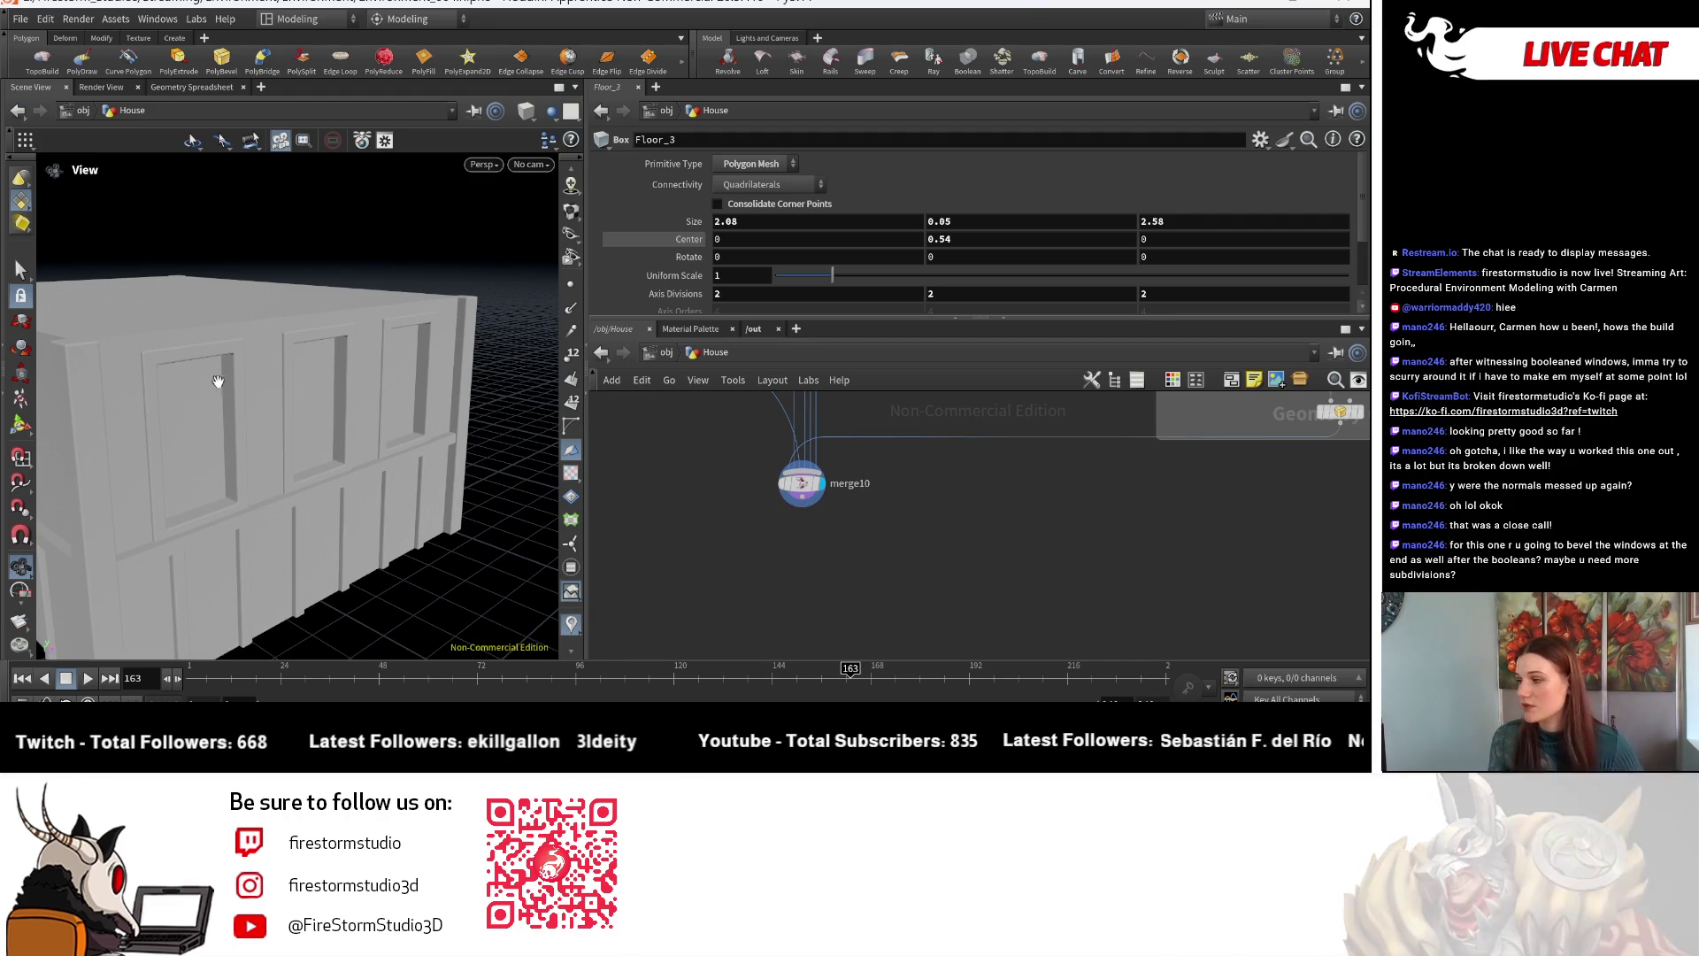
- Display only the Floor_3 slab and open polybevel11's settings
scroll(845, 640, "down", 2)
scroll(843, 633, "down", 2)
middle_click_drag(1032, 460, 1029, 559)
scroll(1017, 522, "up", 3)
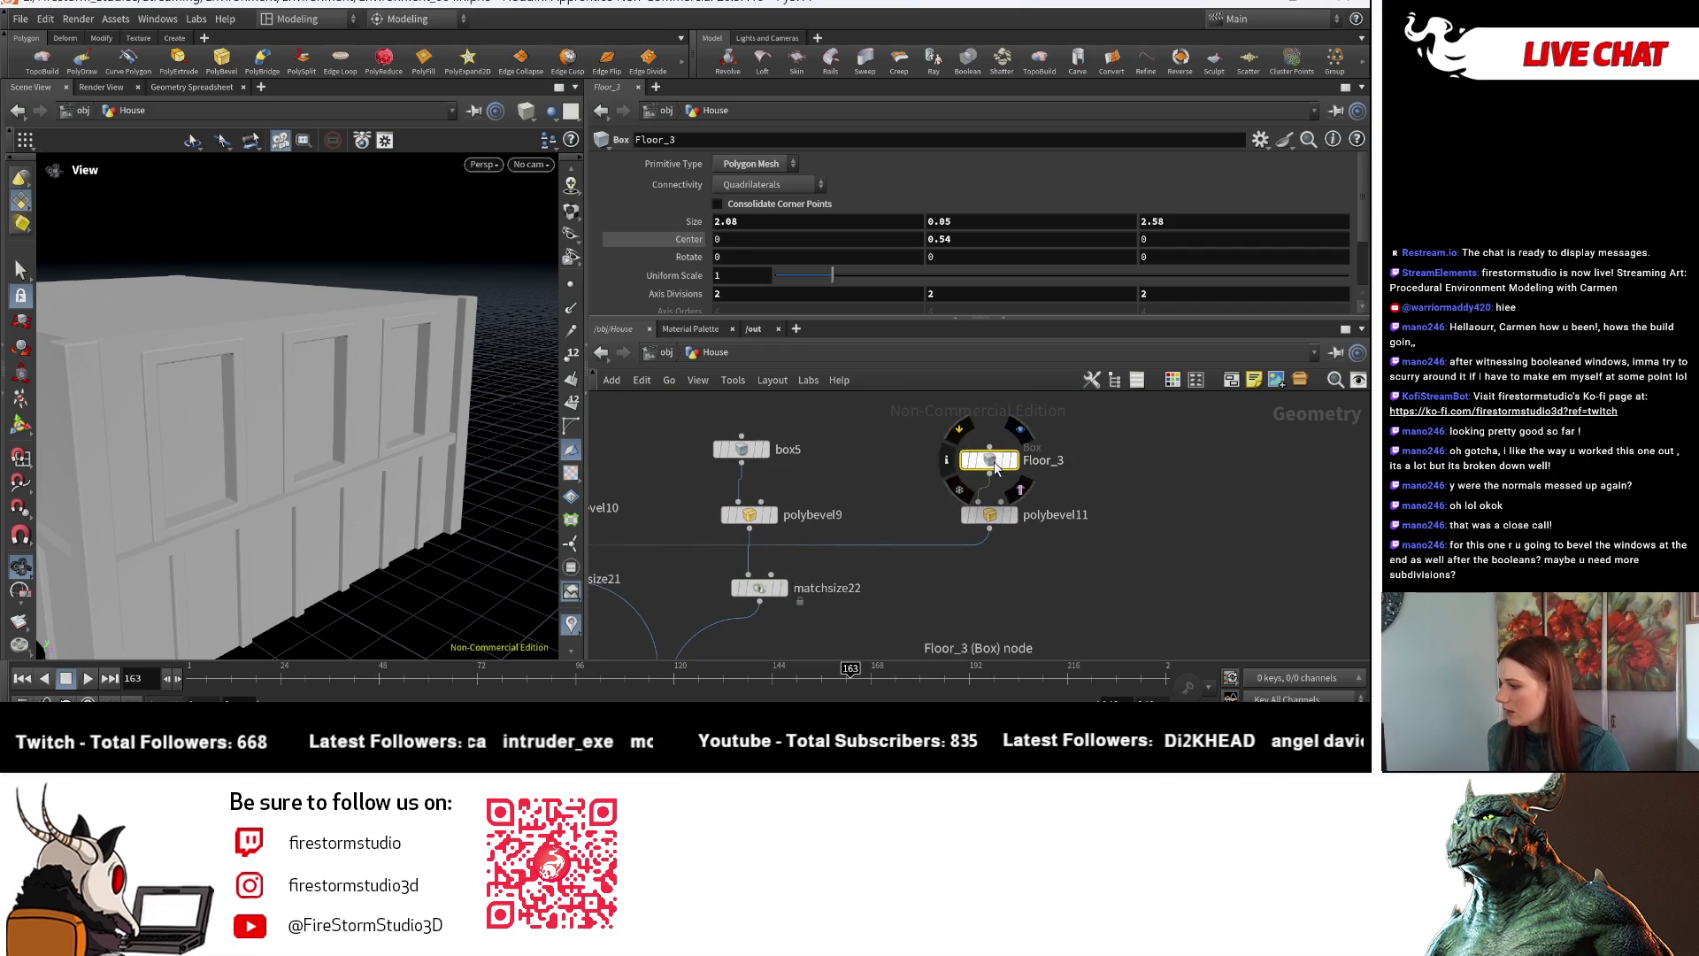
left_click(1018, 473)
mouse_move(212, 531)
left_mouse_down()
mouse_move(366, 470)
mouse_move(239, 497)
mouse_move(307, 428)
mouse_move(386, 542)
mouse_move(358, 554)
mouse_move(448, 296)
mouse_move(385, 386)
left_mouse_up()
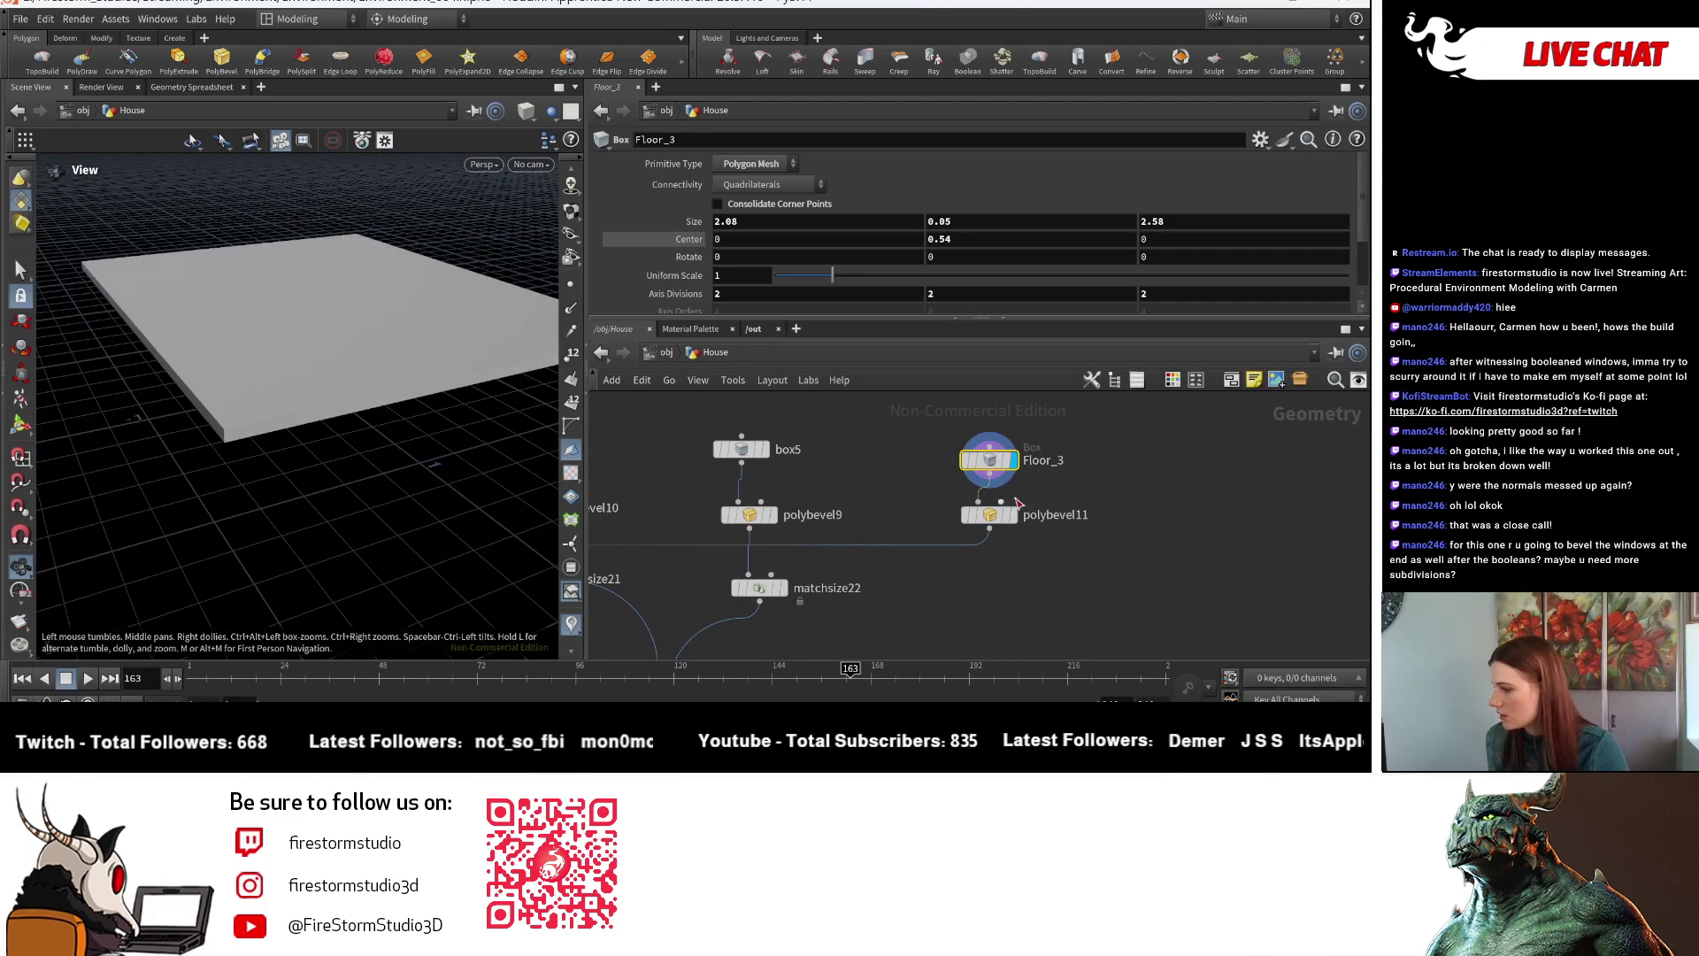
left_click(1013, 519)
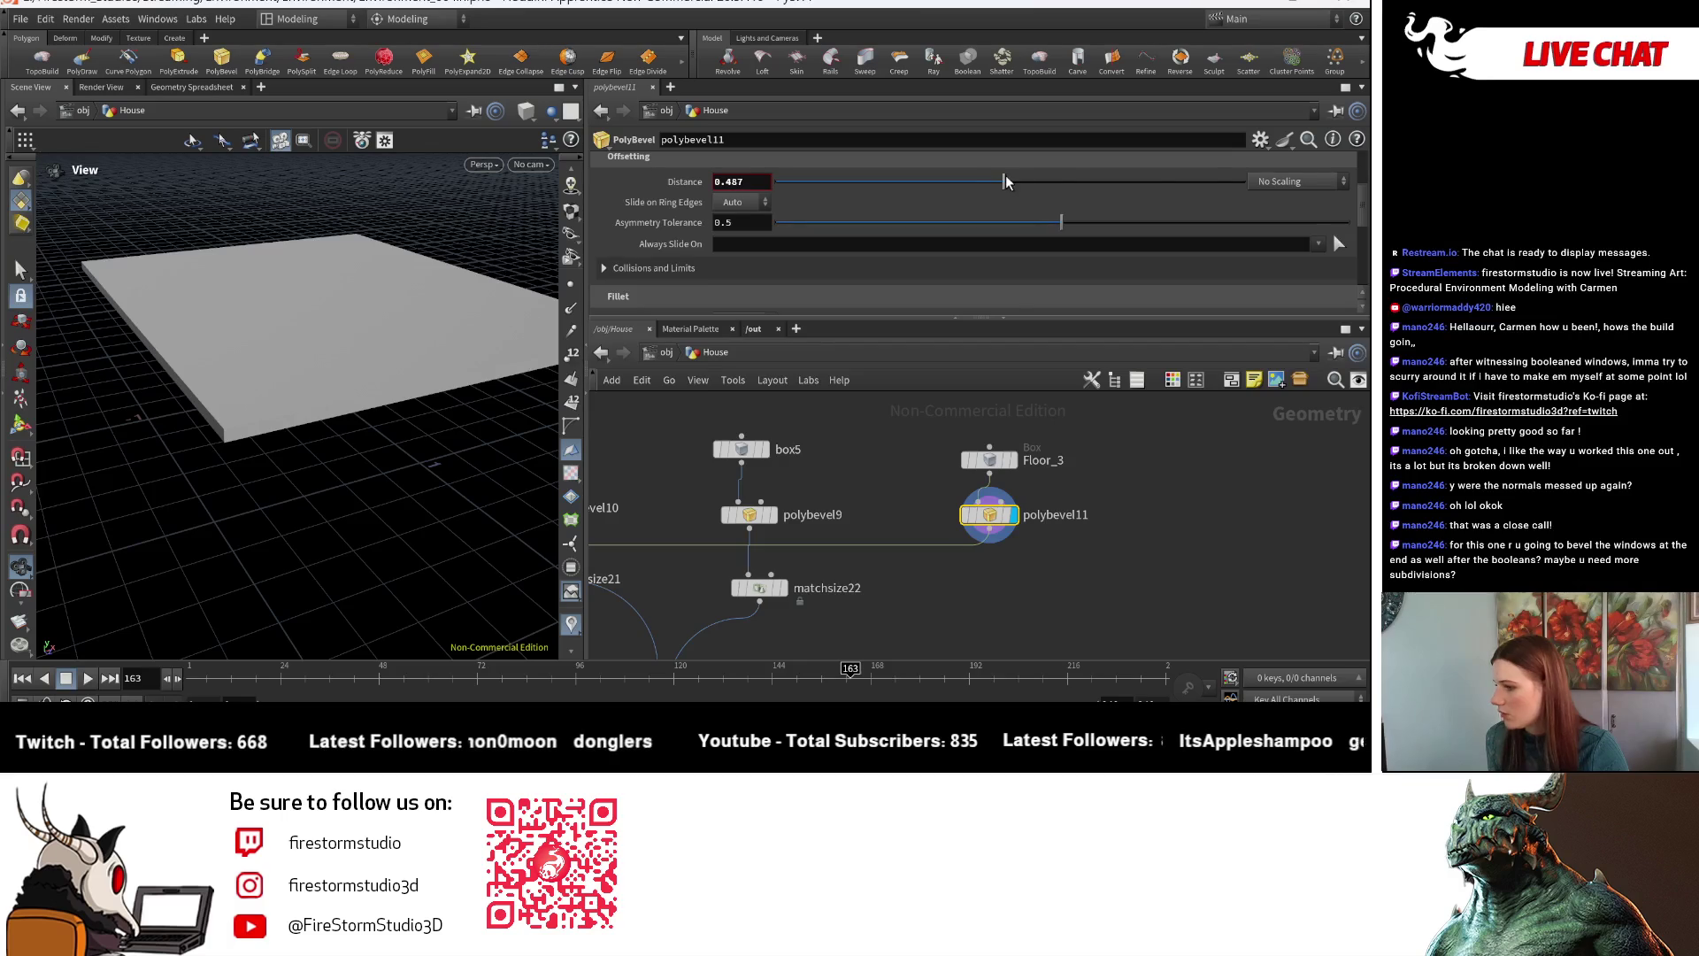
left_click(559, 86)
mouse_move(216, 455)
left_mouse_down()
mouse_move(207, 500)
mouse_move(443, 512)
mouse_move(380, 561)
mouse_move(496, 460)
left_mouse_up()
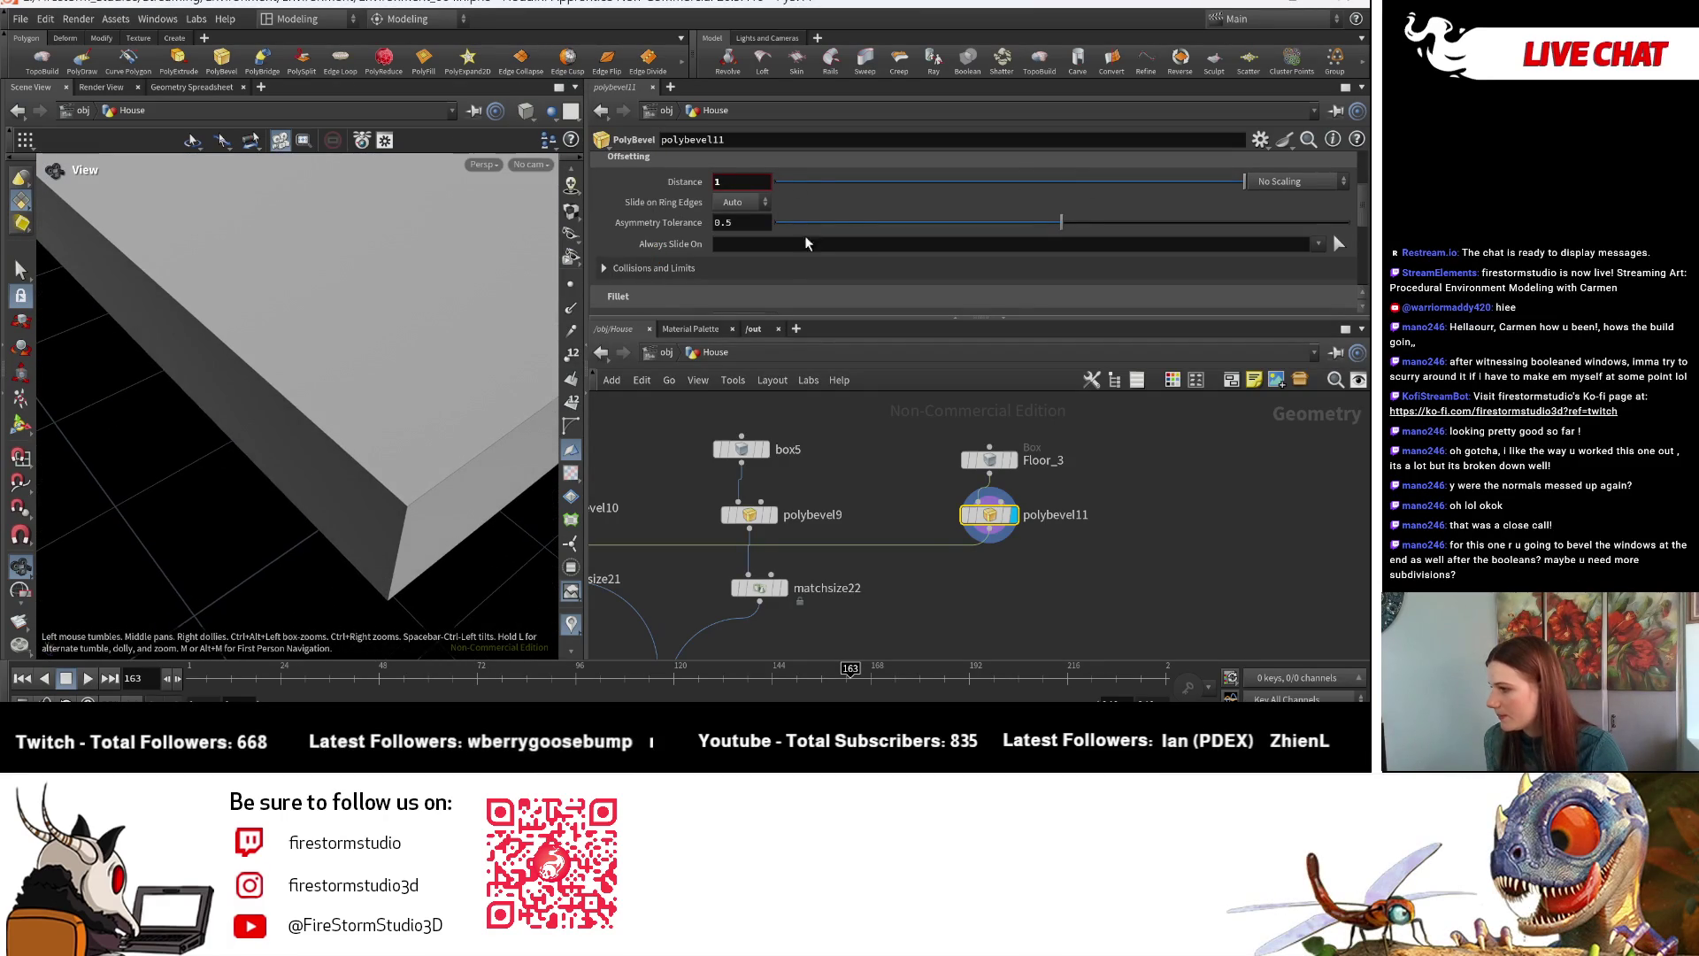
- Set bevel distance 0.1, Max Normal Angle 0, clear Ignore Flat Edges, then delete polybevel11
type("0.1")
key("Return")
scroll(774, 217, "up", 1)
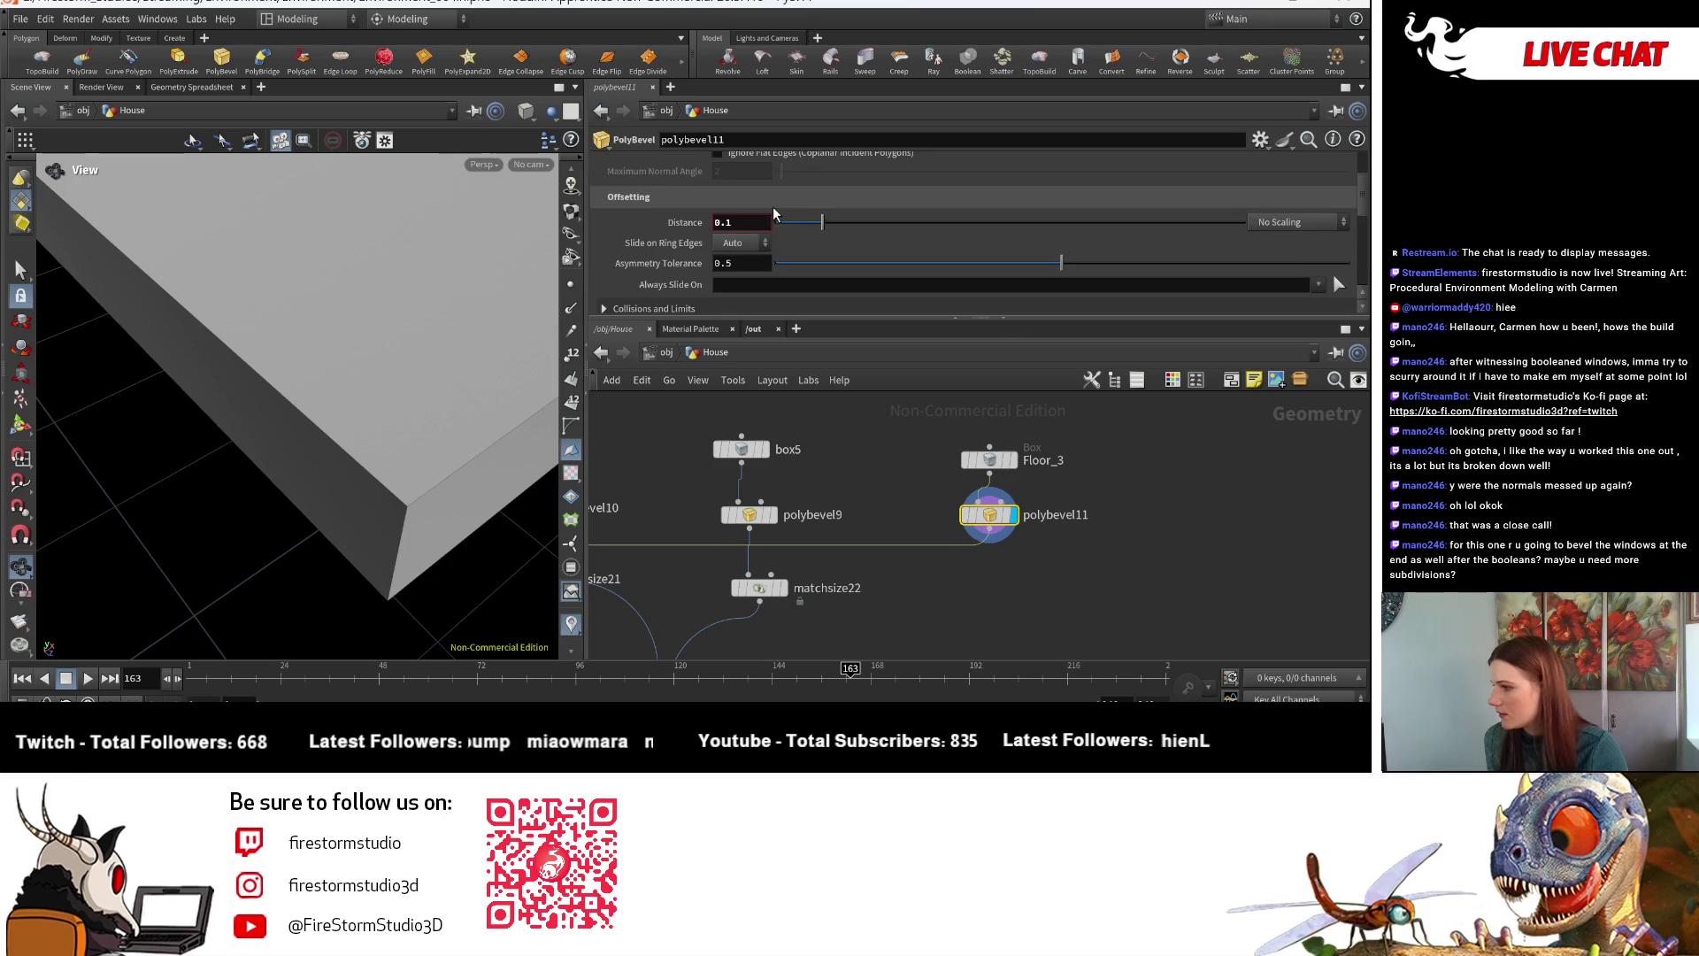
scroll(774, 216, "up", 2)
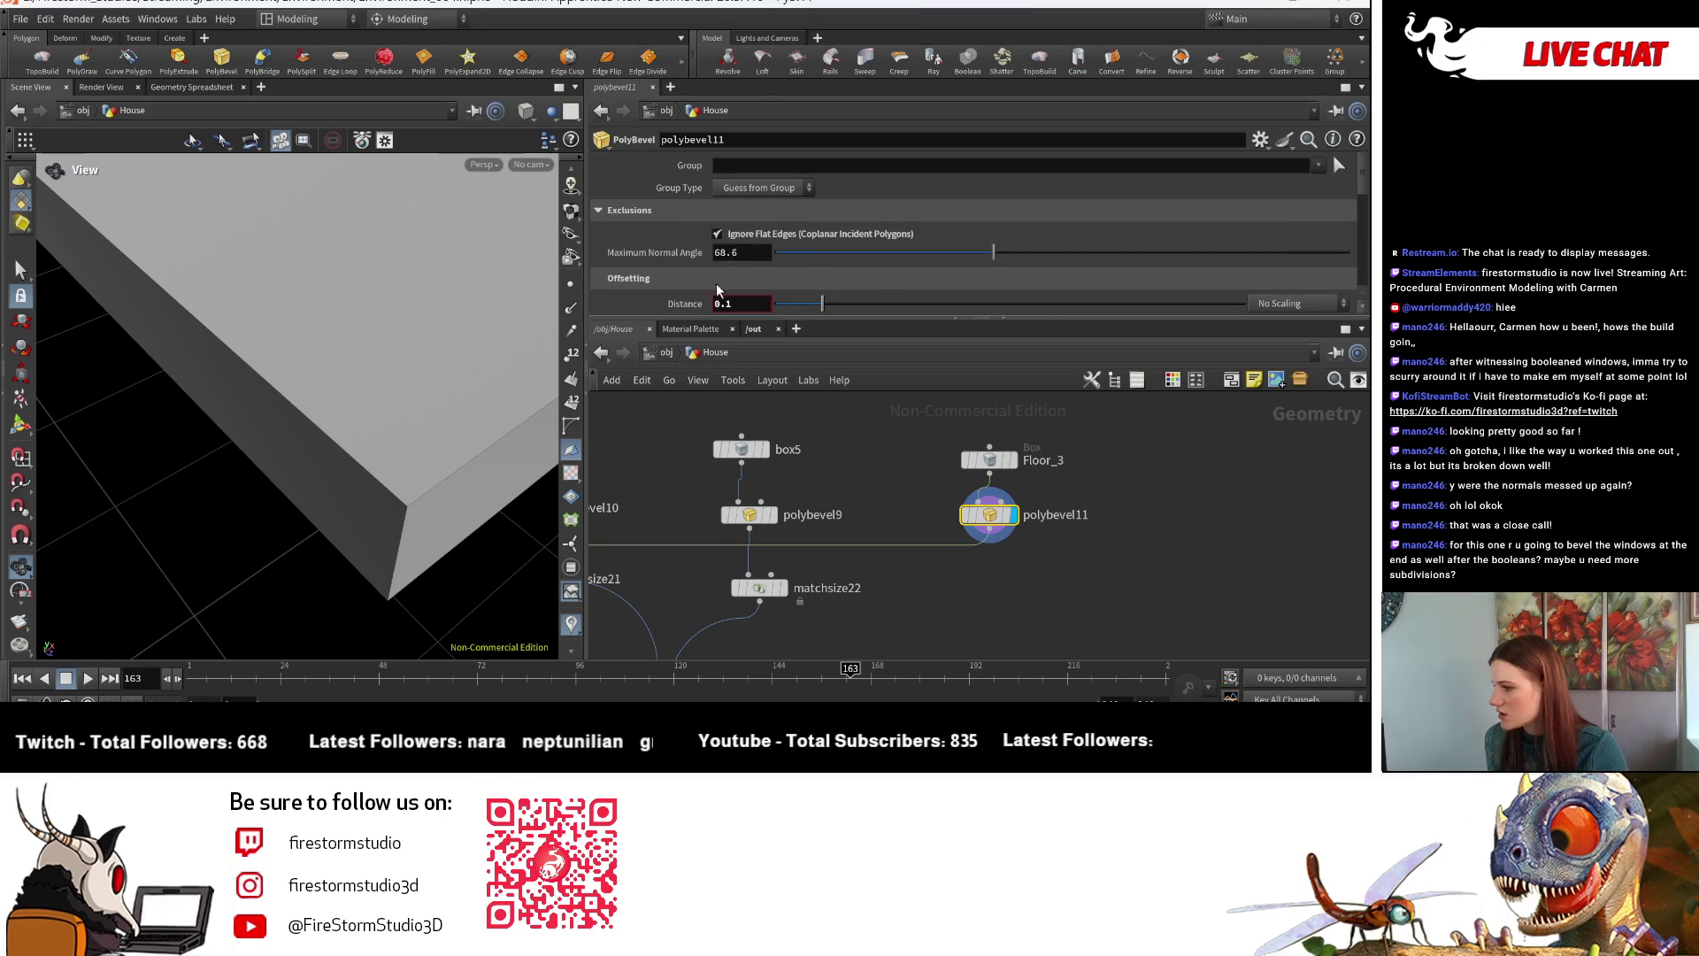
left_click_drag(1080, 250, 651, 260)
left_click(754, 233)
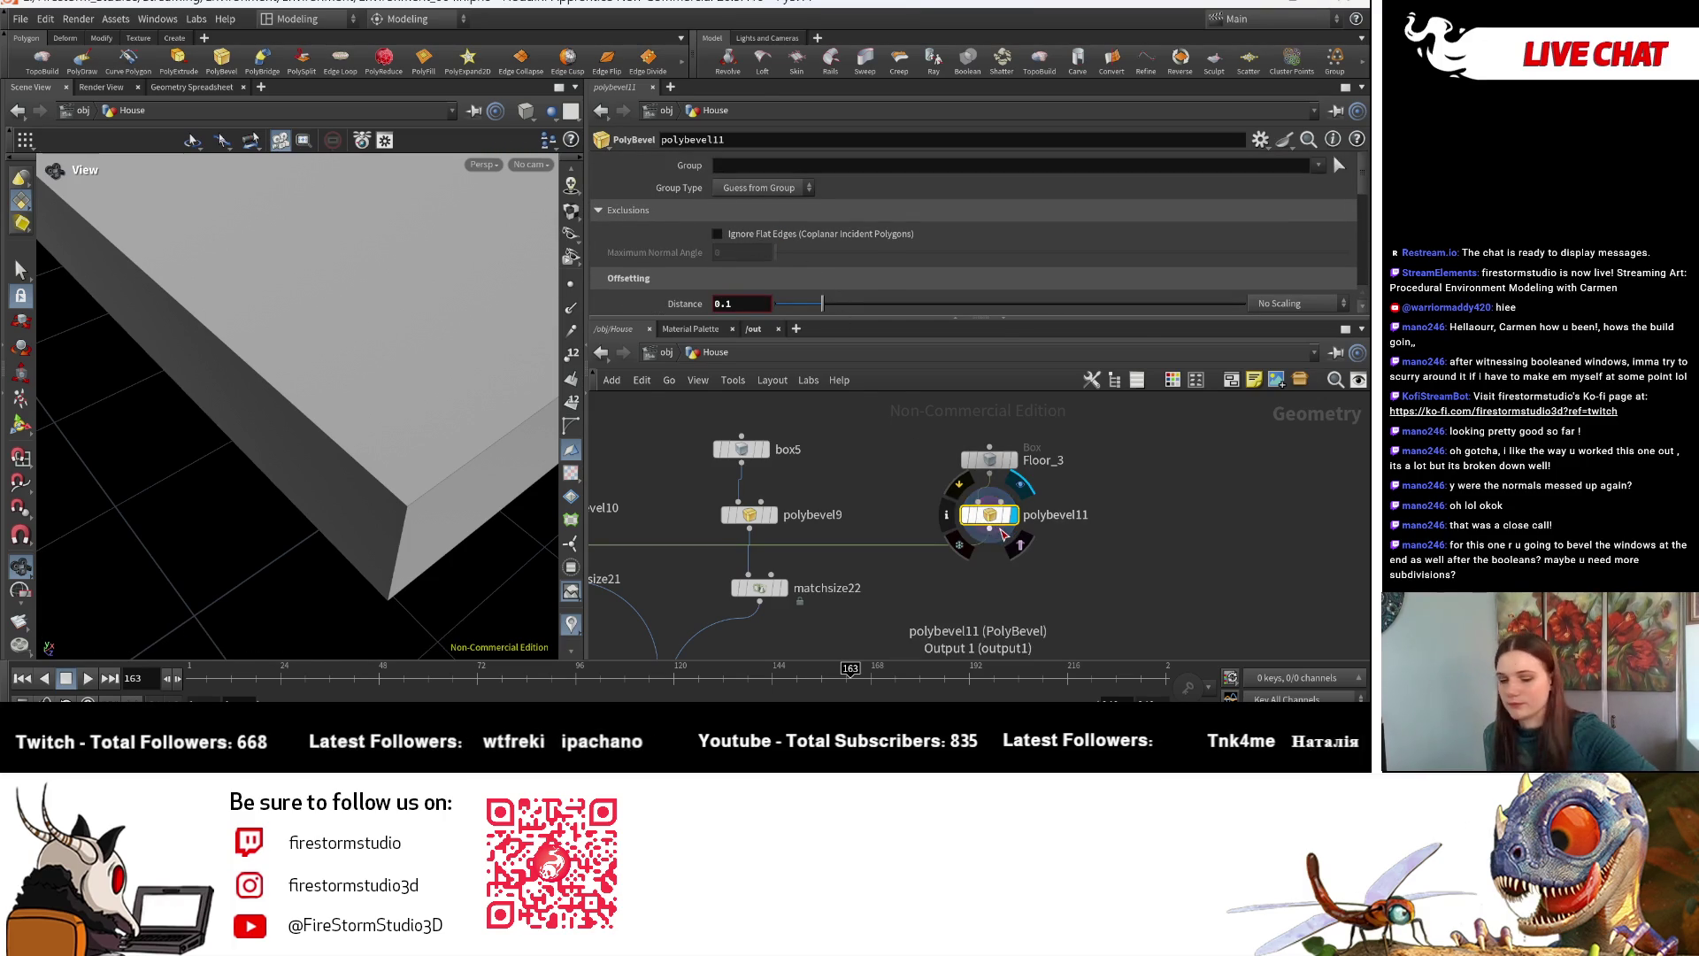
key("Delete")
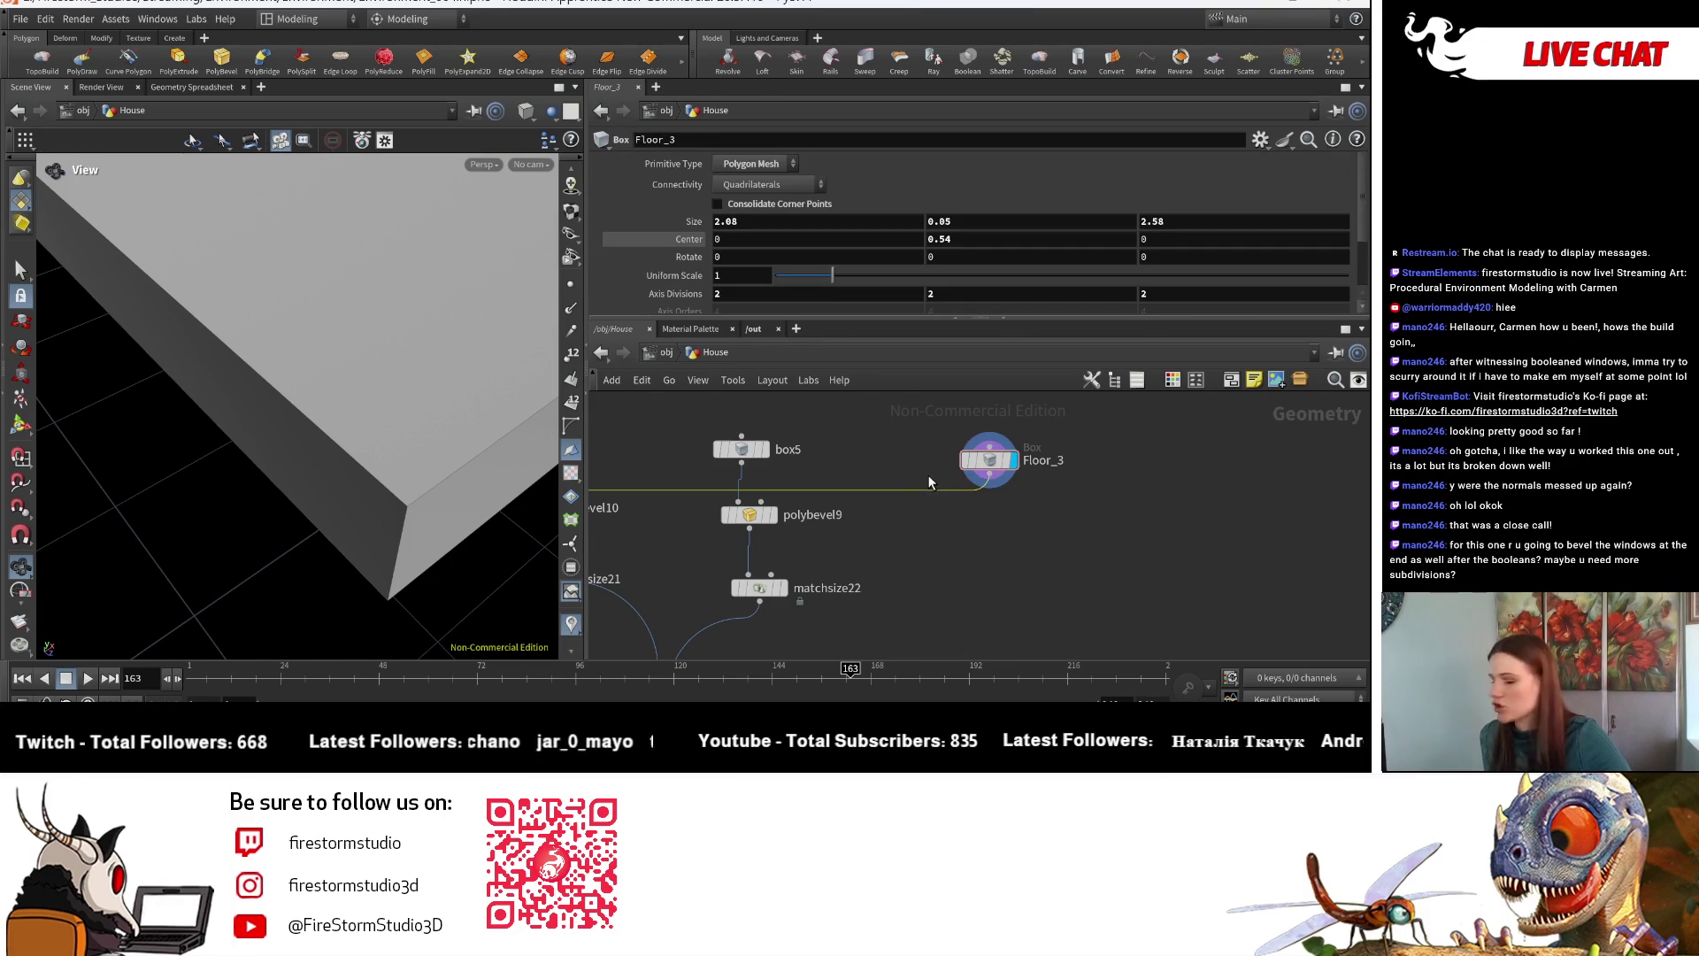
- Undo the deletion to restore polybevel11 beneath Floor_3
key("Tab")
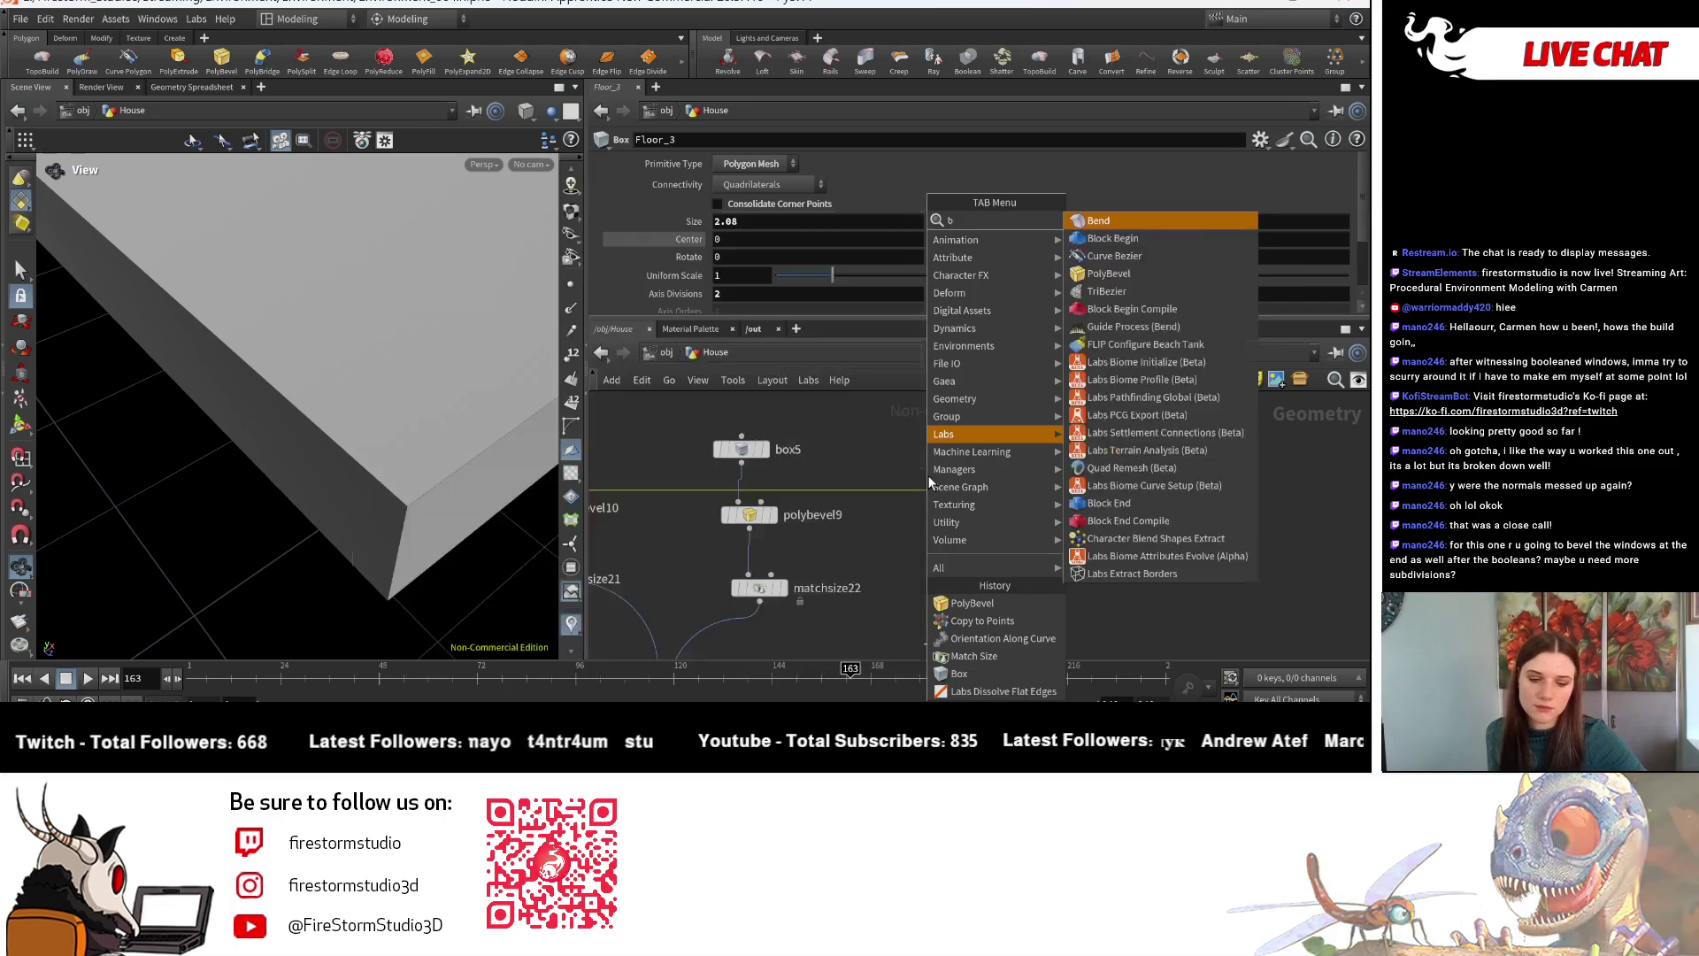
key("Escape")
key("ctrl+z")
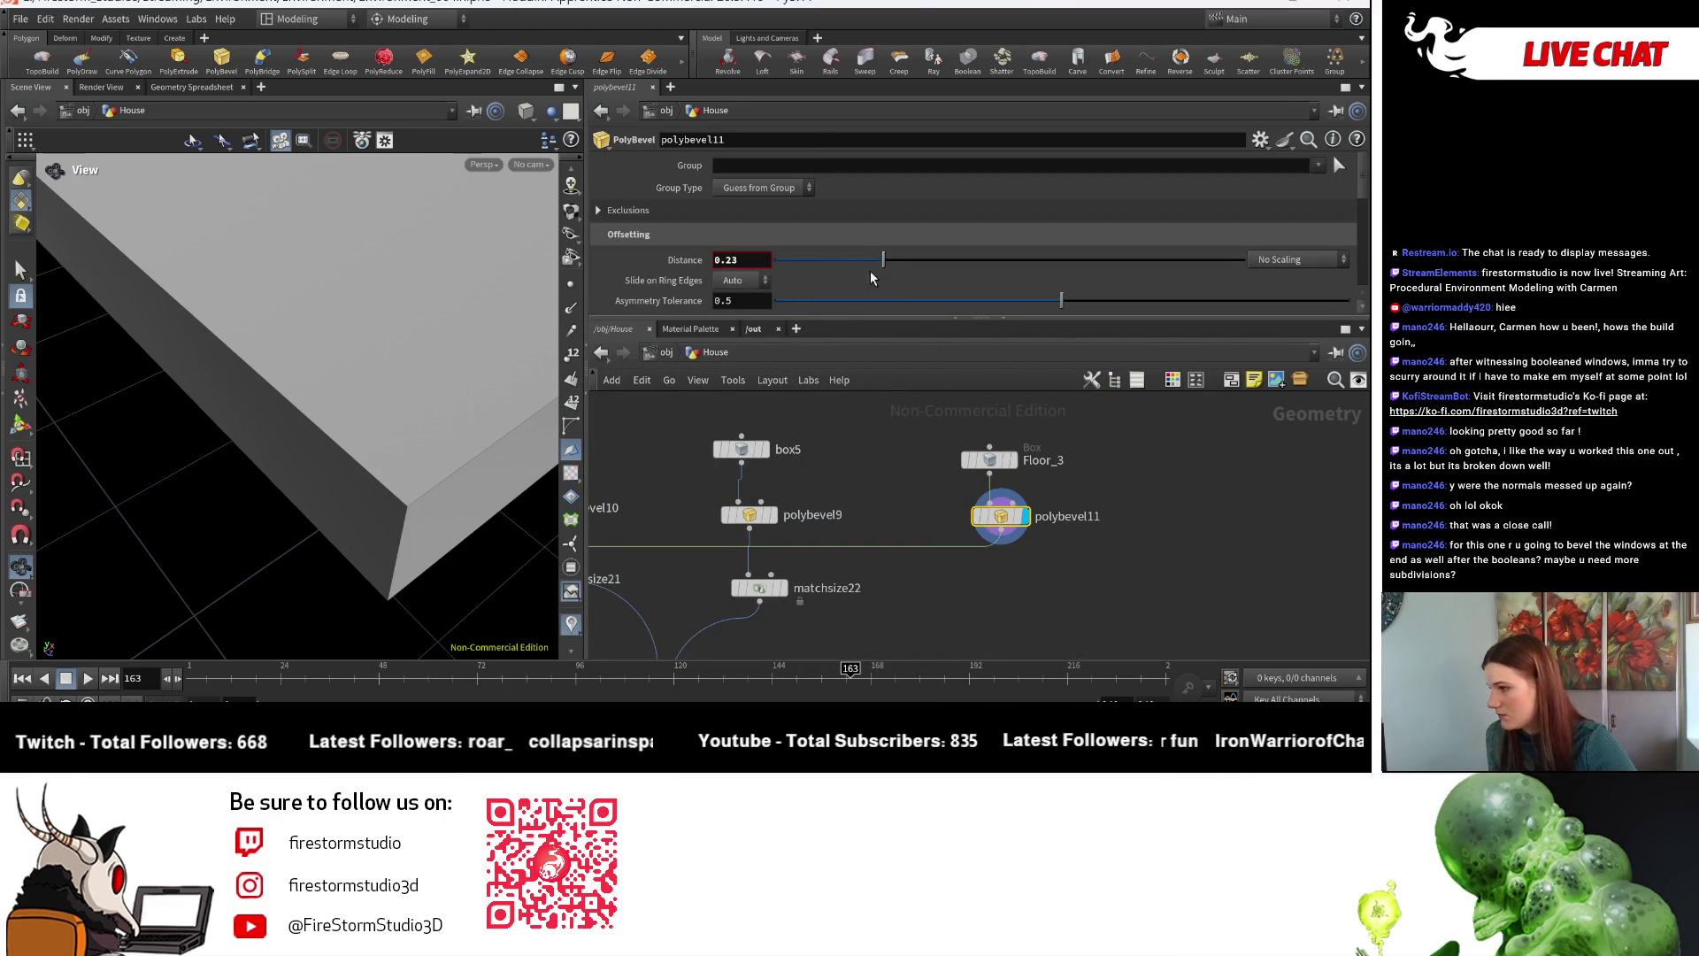
scroll(872, 278, "down", 3)
scroll(801, 292, "down", 3)
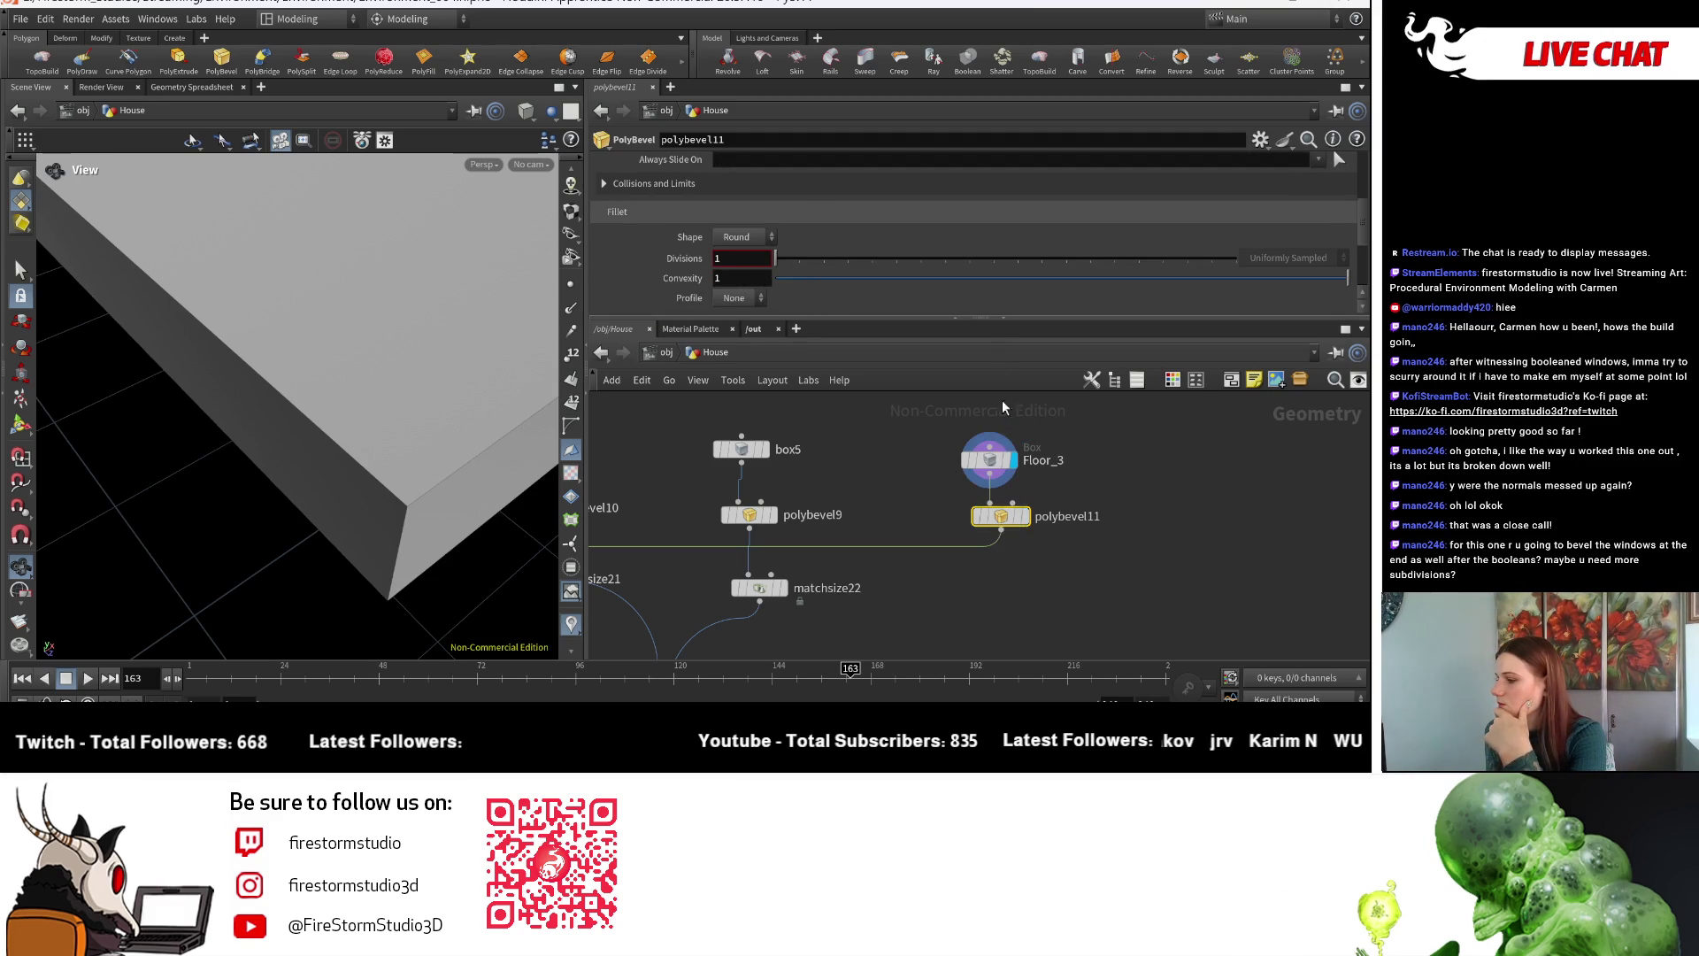
- Review Floor_3's box settings and polybevel11's fillet parameters on the slab corner
left_click(995, 466)
scroll(917, 413, "down", 2)
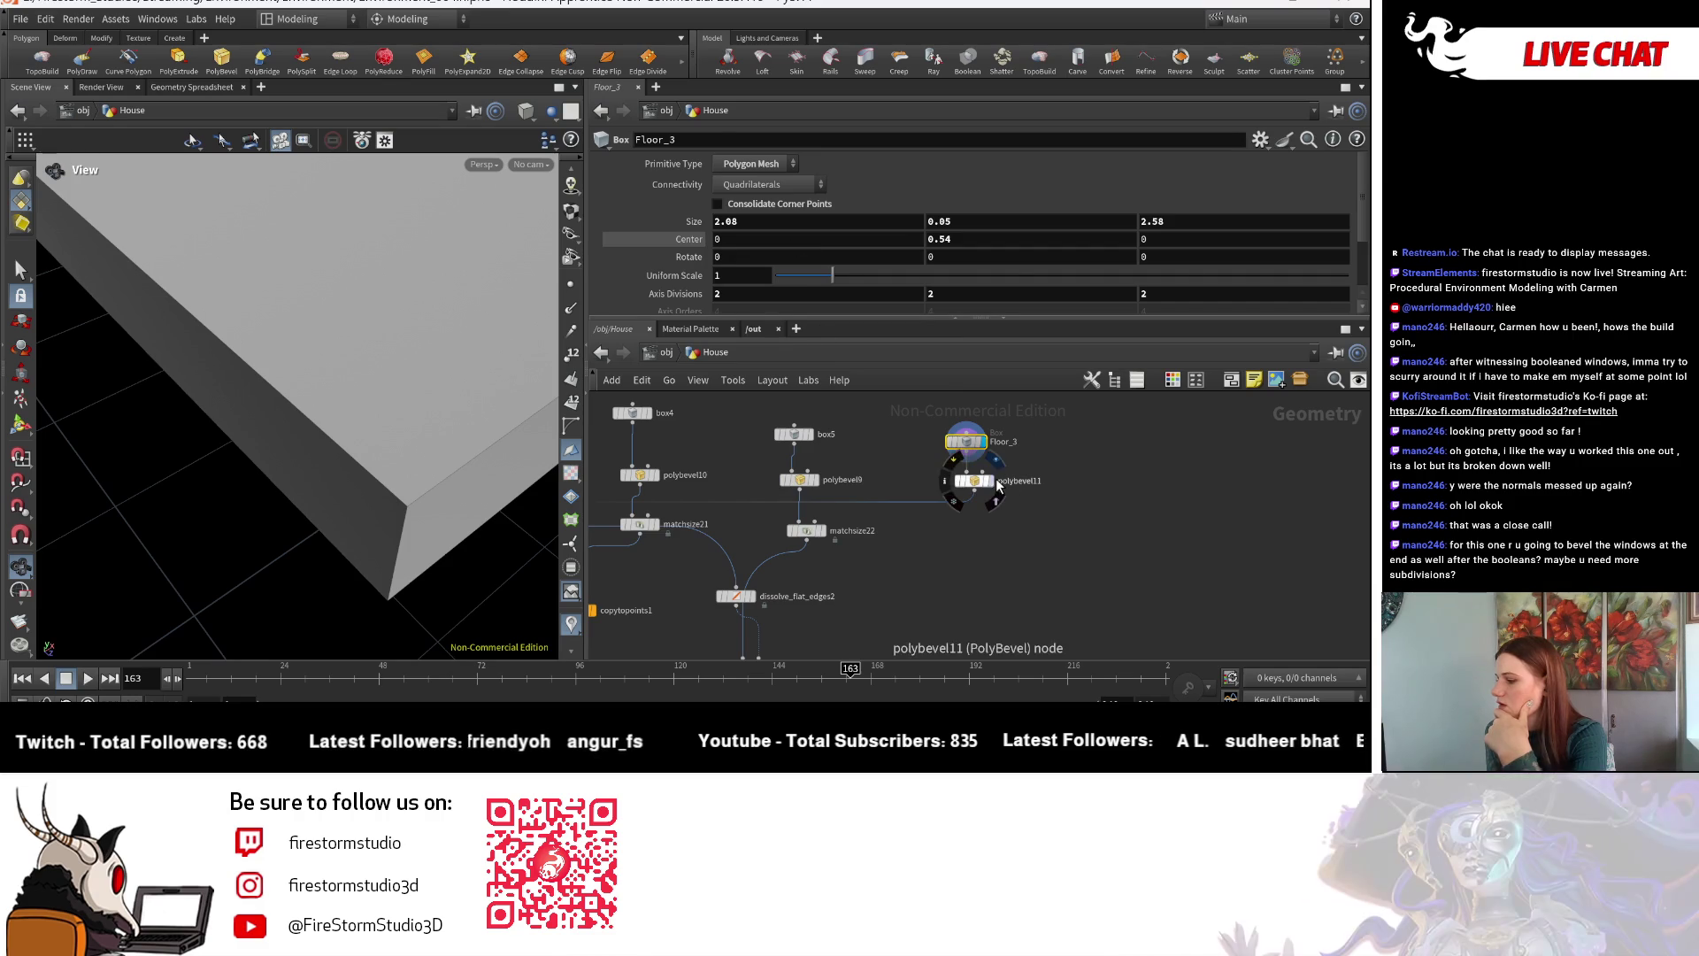
left_click(973, 492)
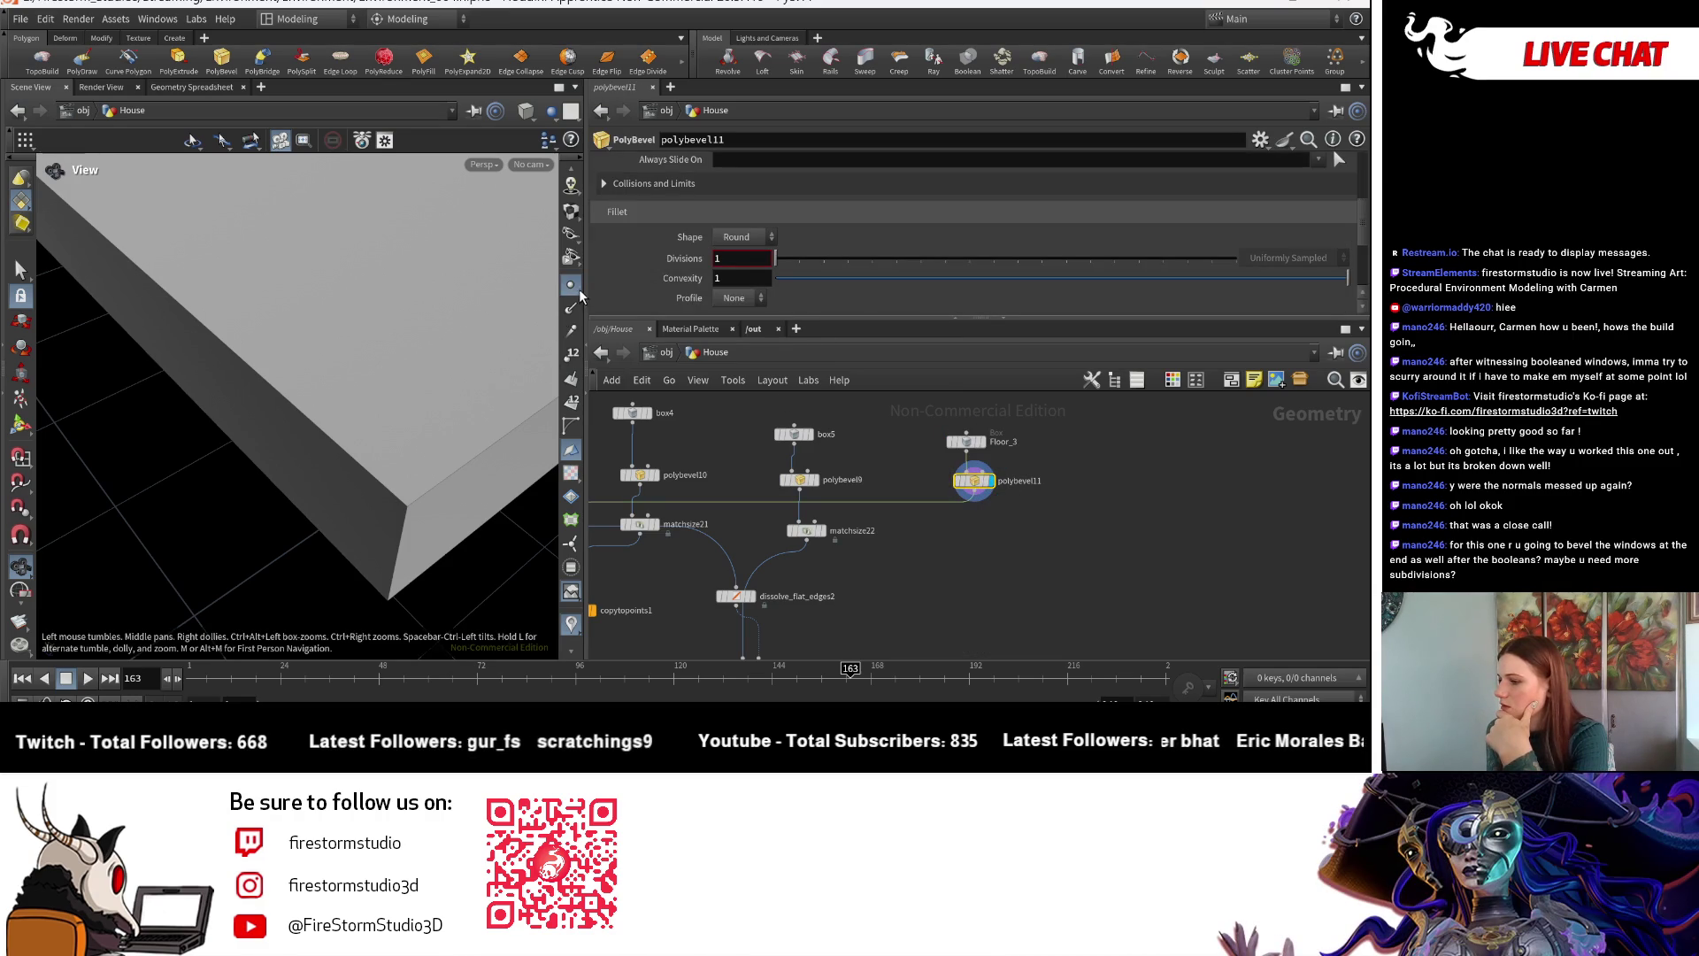
middle_click_drag(500, 571, 457, 538)
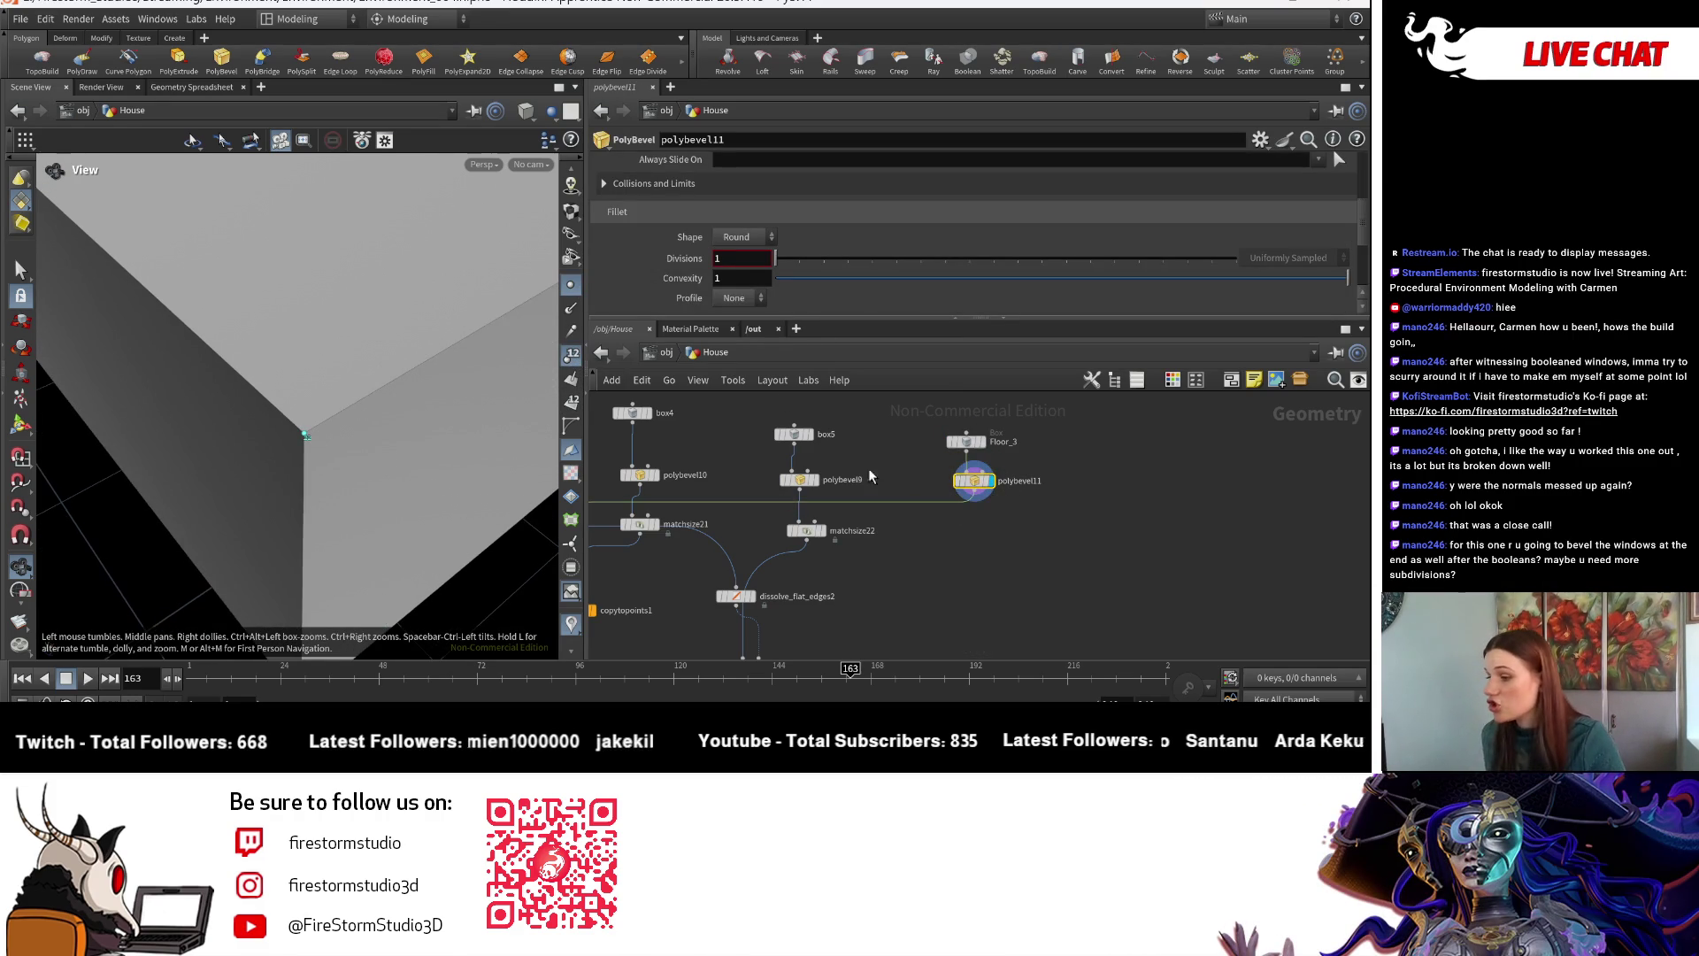
left_click(965, 441)
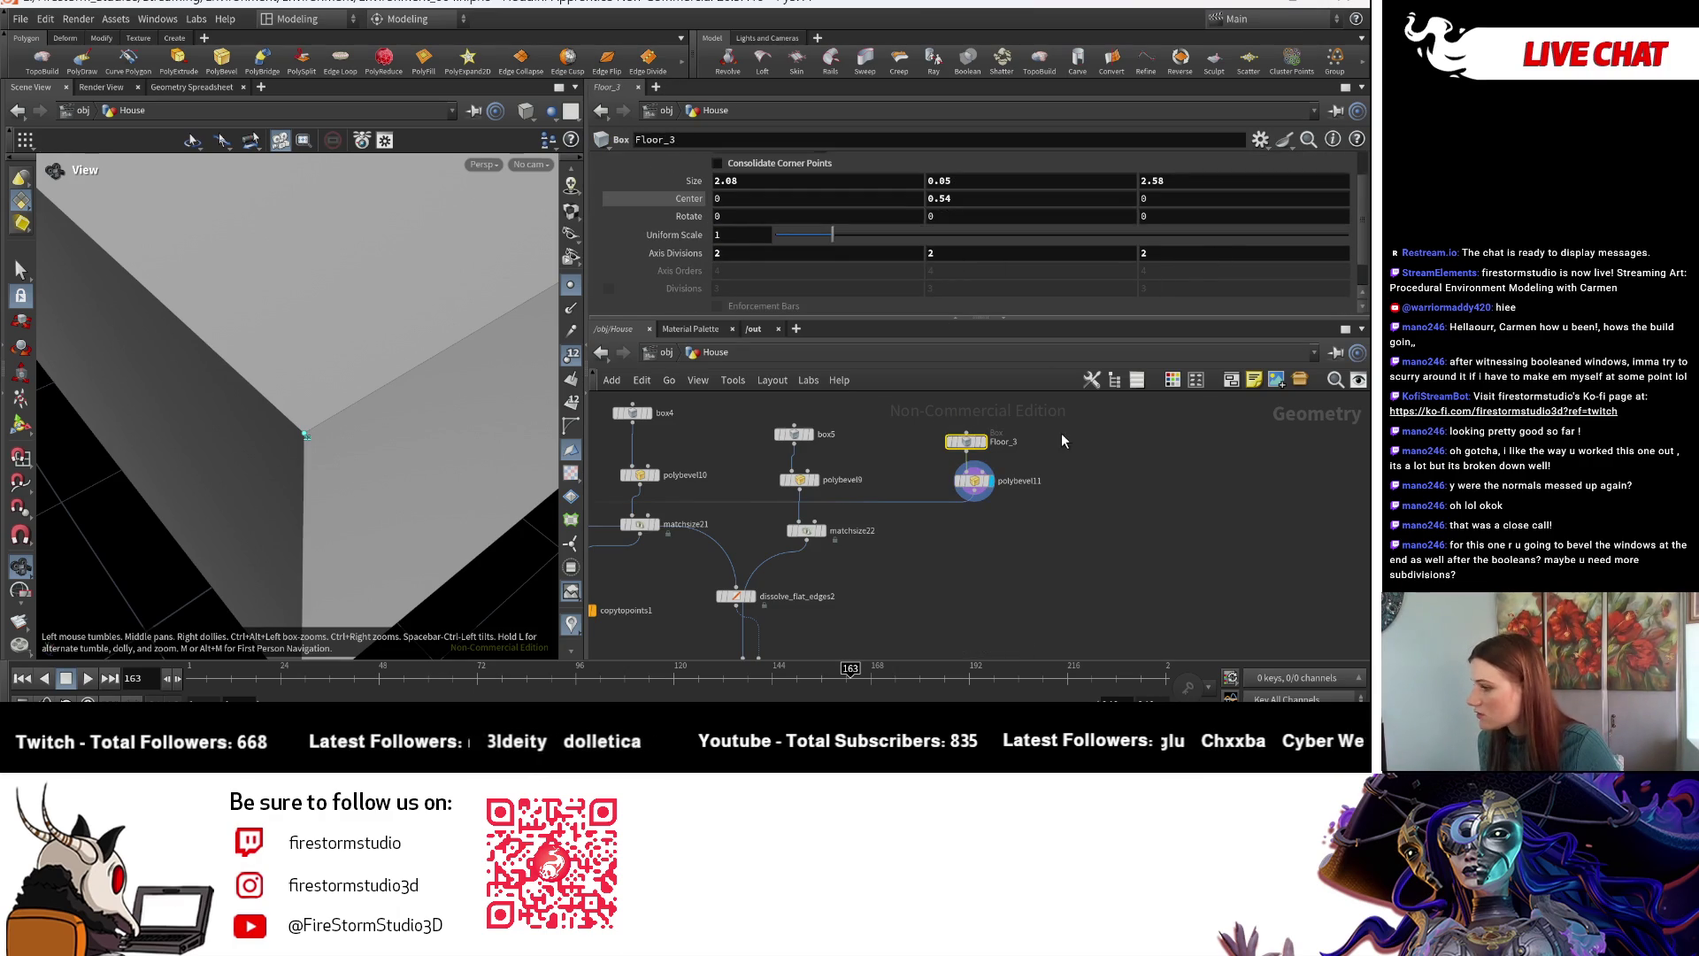
- Enable Consolidate Corner Points on the Floor_3 box and inspect the unbevelled slab
left_click(751, 163)
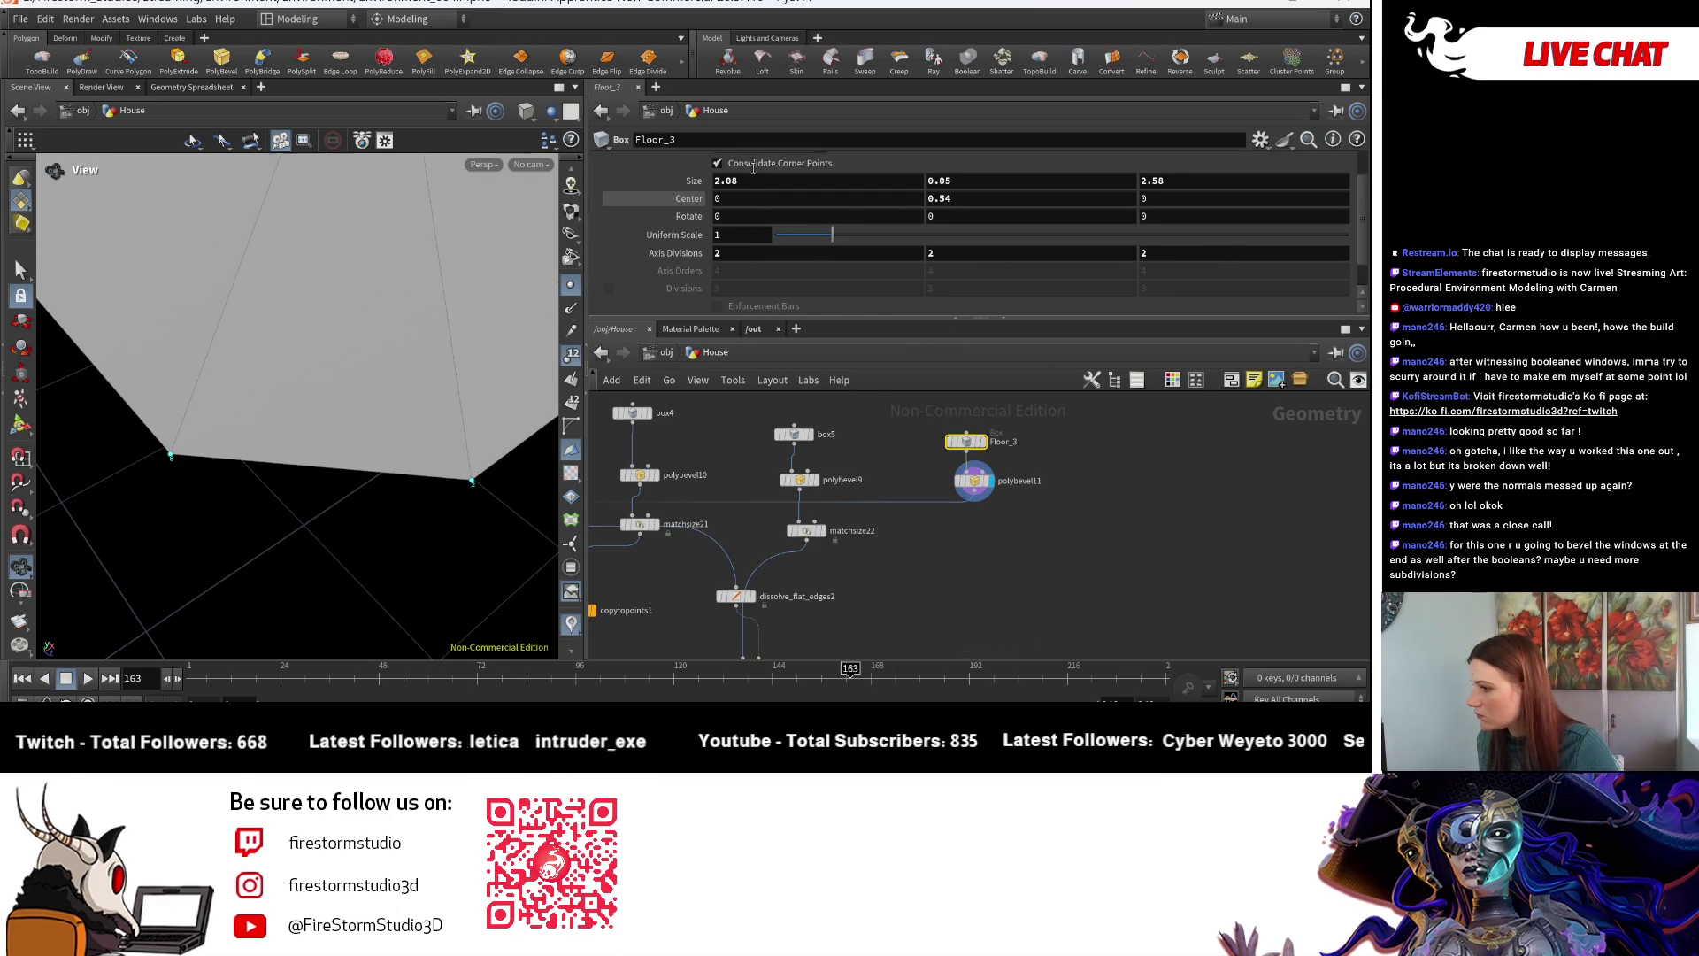
mouse_move(386, 438)
left_mouse_down()
mouse_move(380, 496)
mouse_move(428, 451)
left_mouse_up()
left_click(985, 441)
mouse_move(313, 441)
left_mouse_down()
mouse_move(310, 380)
mouse_move(363, 482)
left_mouse_up()
- Set the polybevel11 Distance on the floor slab to 0.006
left_click(992, 480)
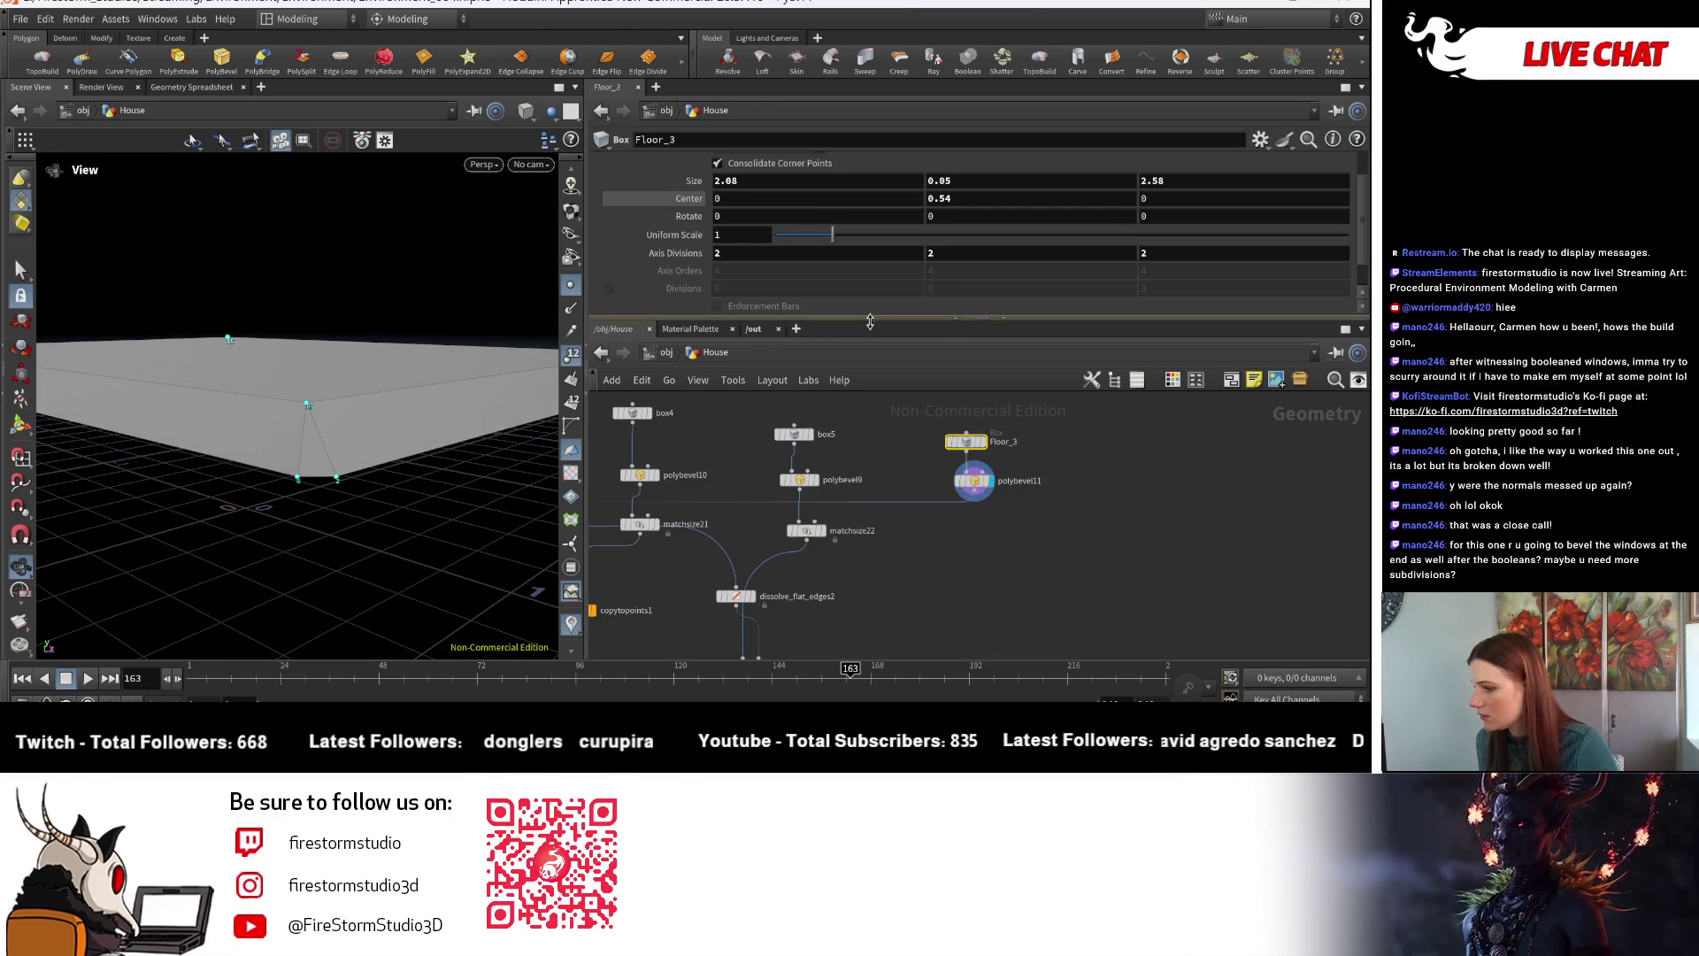
left_click(974, 481)
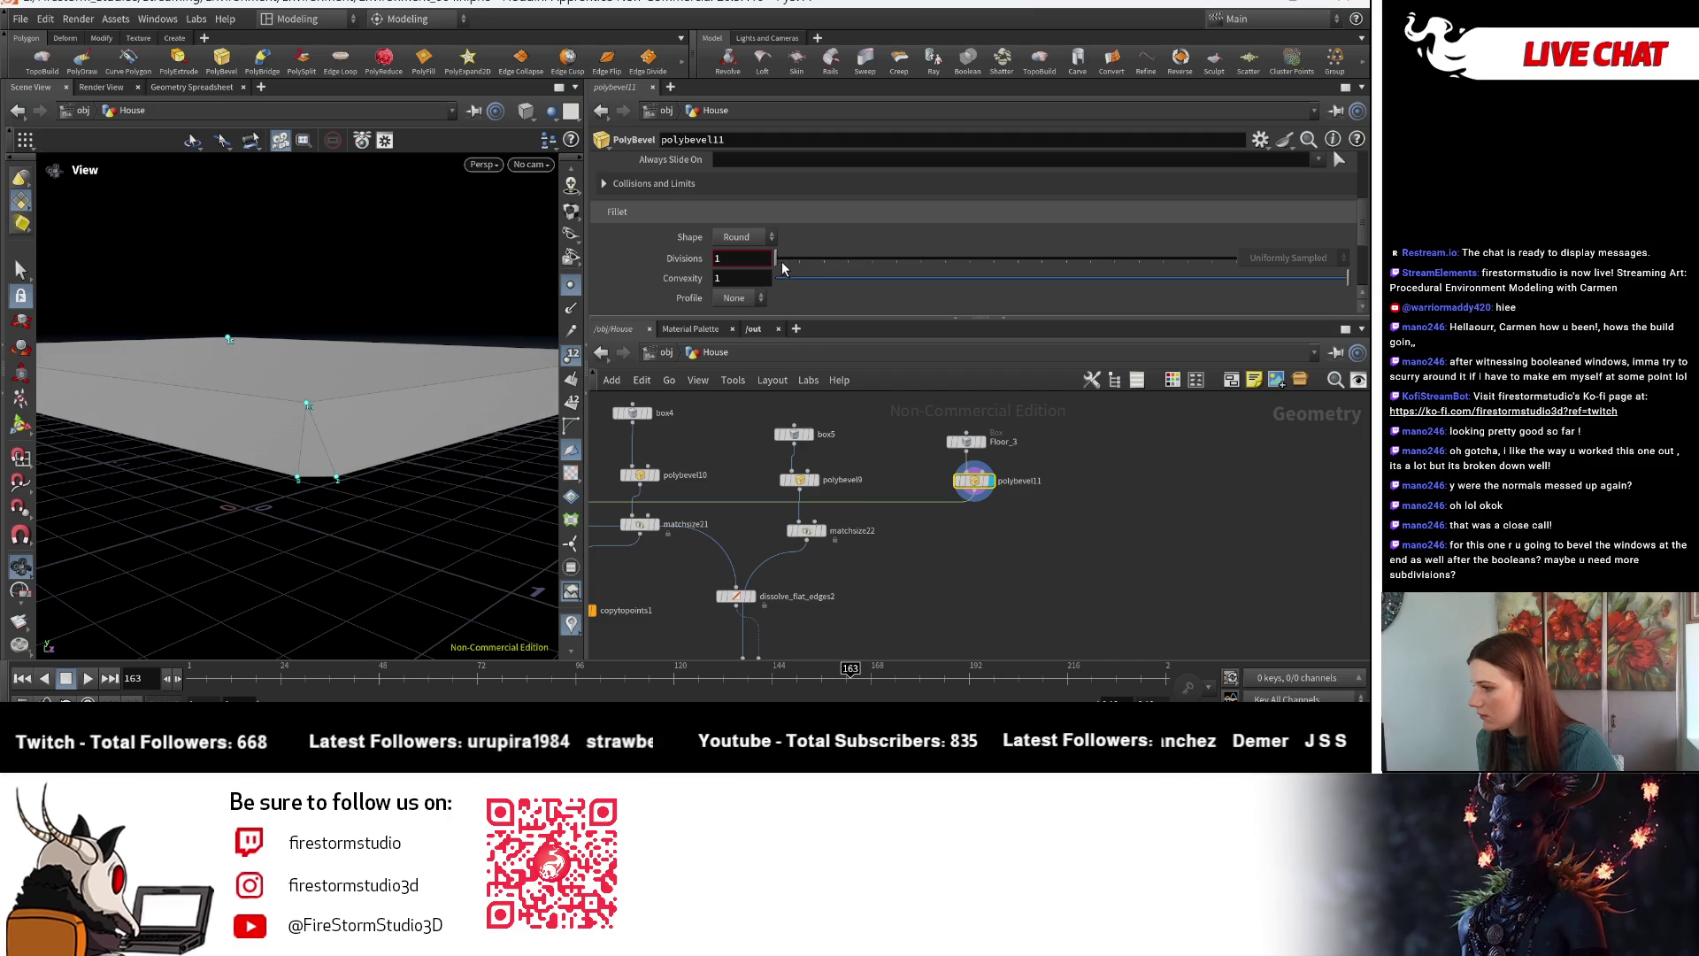
scroll(848, 280, "up", 3)
left_click_drag(876, 198, 778, 213)
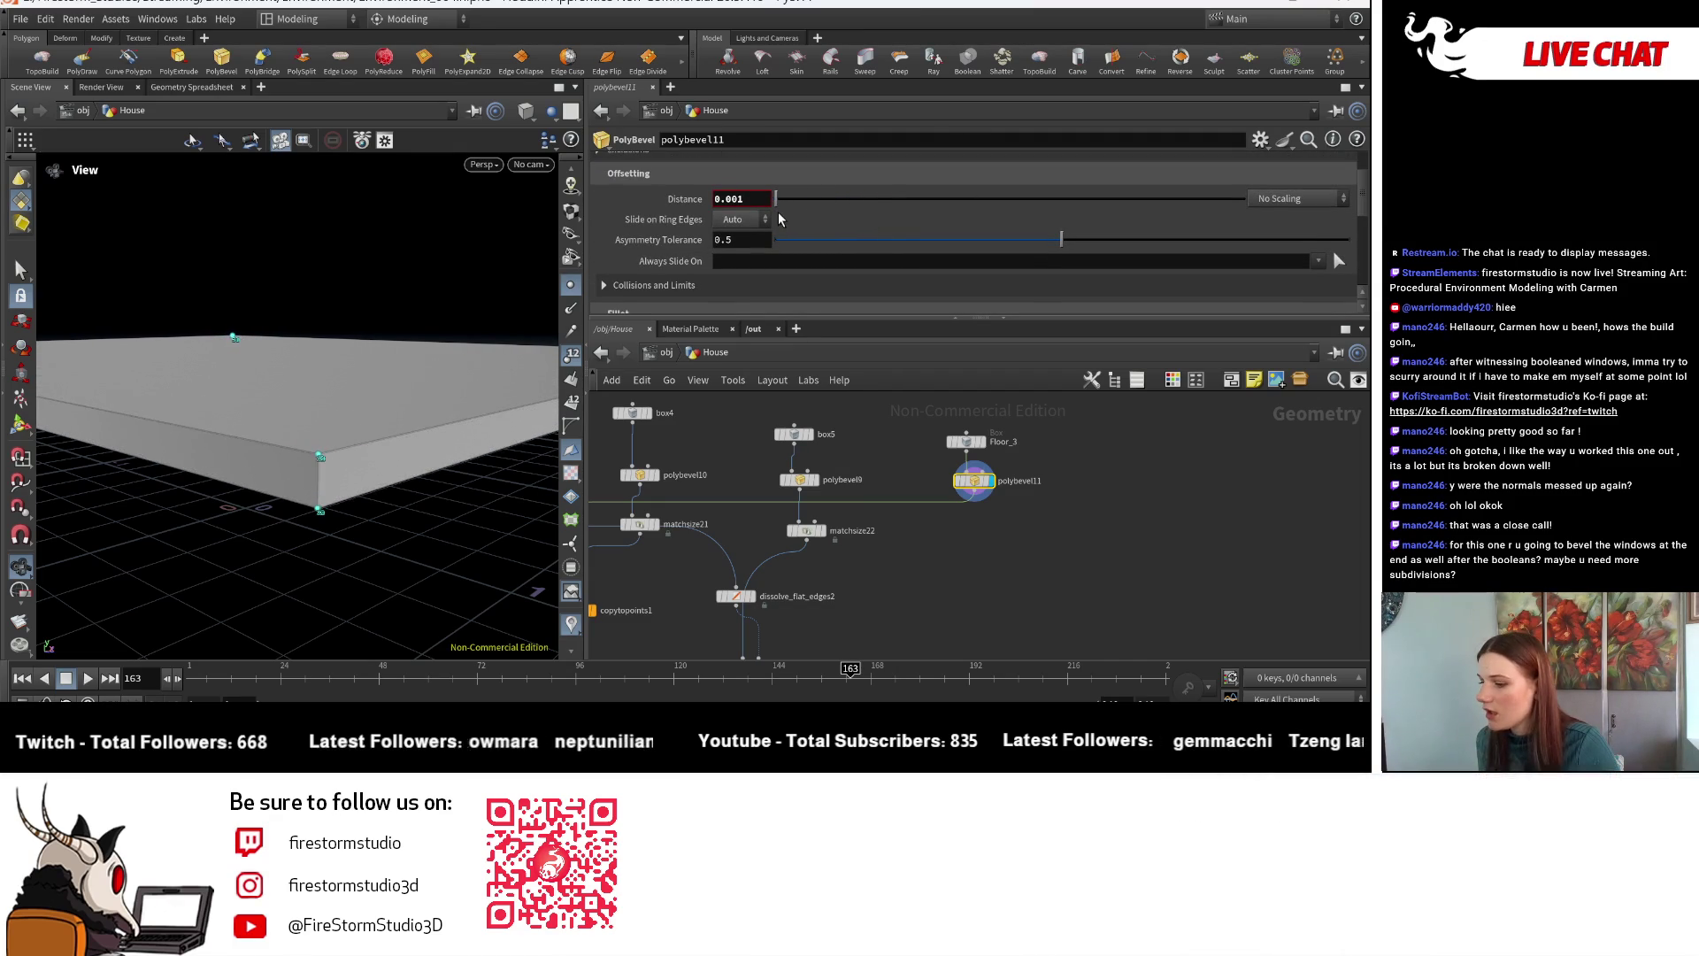
left_click_drag(292, 389, 263, 431)
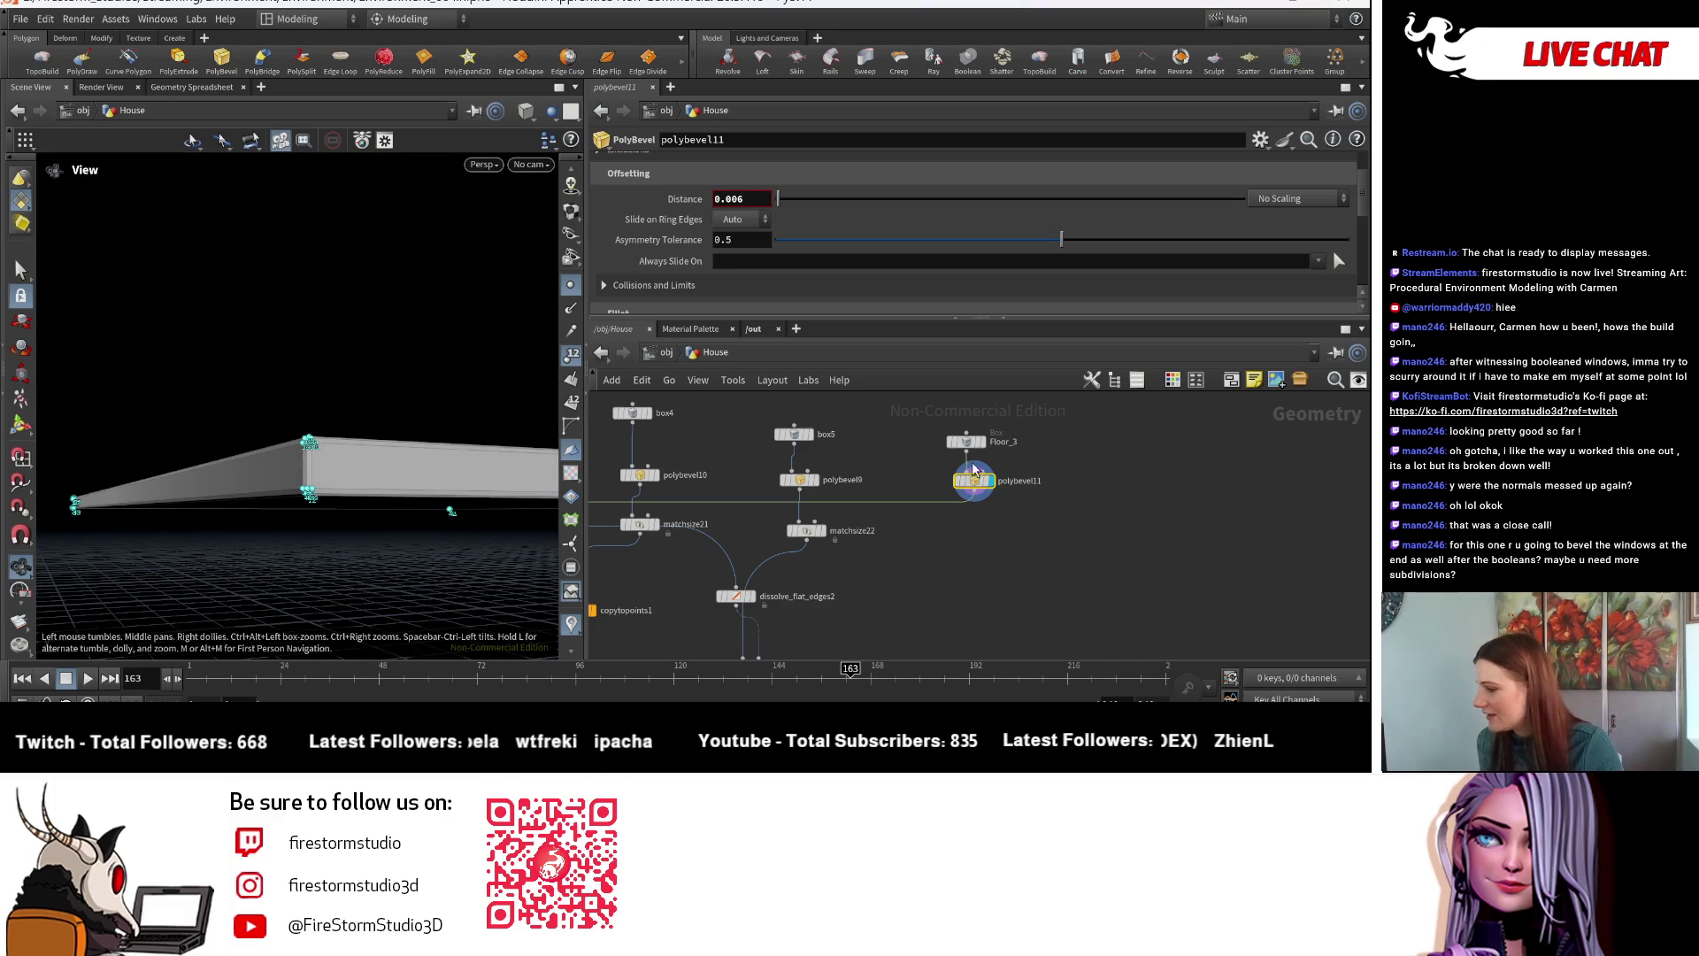
mouse_move(531, 371)
left_mouse_down()
mouse_move(486, 440)
mouse_move(354, 505)
left_mouse_up()
scroll(723, 608, "down", 5)
scroll(723, 607, "up", 5)
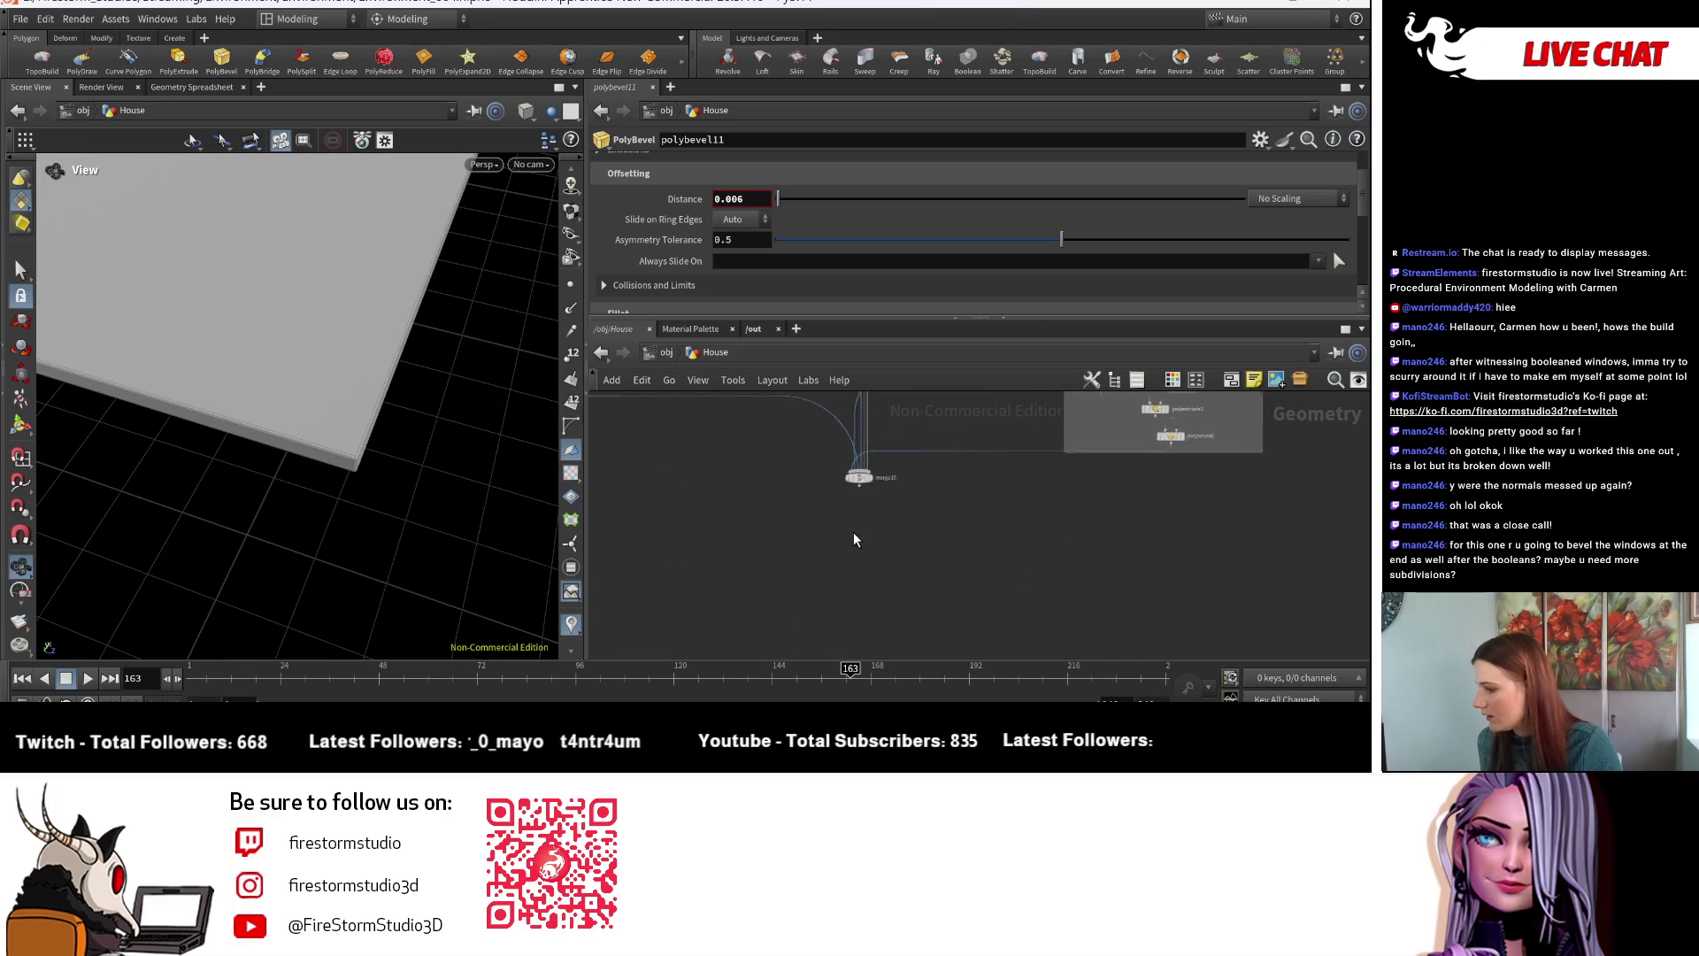
- Put the display flag on merge10 so the full house shows again
left_click(883, 466)
mouse_move(292, 461)
left_mouse_down()
mouse_move(92, 493)
mouse_move(304, 425)
mouse_move(190, 440)
mouse_move(522, 474)
mouse_move(266, 470)
mouse_move(439, 480)
mouse_move(174, 433)
mouse_move(182, 469)
mouse_move(239, 467)
left_mouse_up()
scroll(1009, 569, "down", 5)
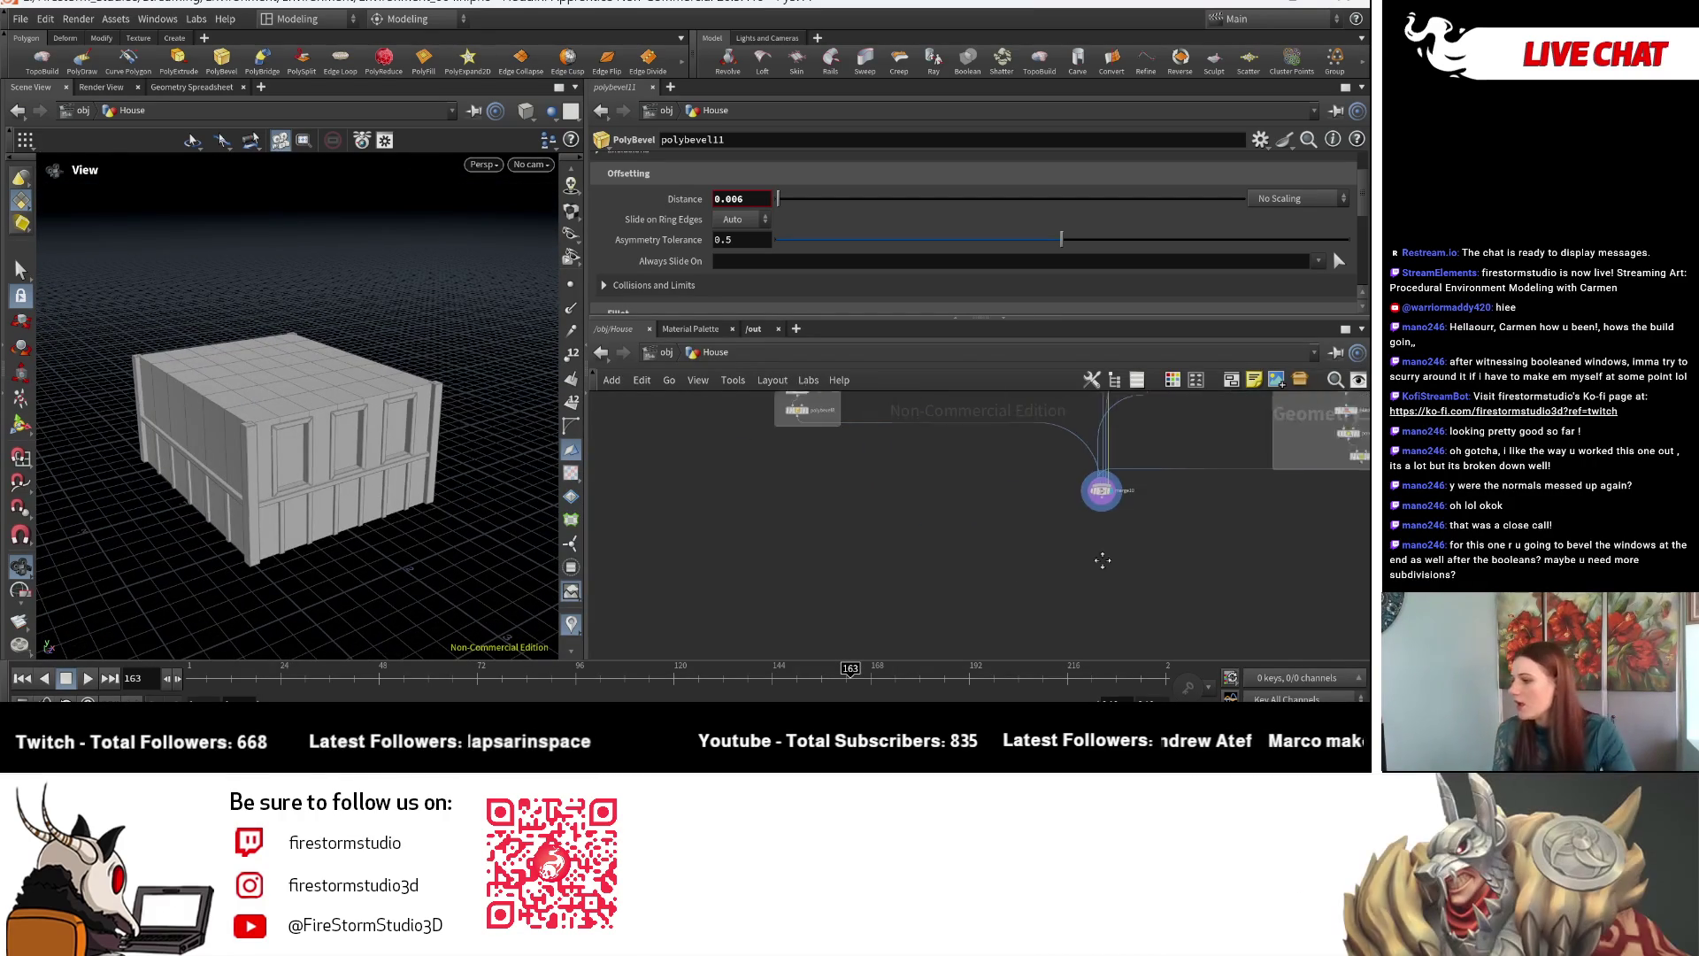
- Add a Match Size node (matchsize23) beside merge10 in the network
mouse_move(885, 566)
middle_mouse_down()
mouse_move(1041, 550)
mouse_move(1039, 443)
mouse_move(850, 580)
middle_mouse_up()
key("Tab")
type("c")
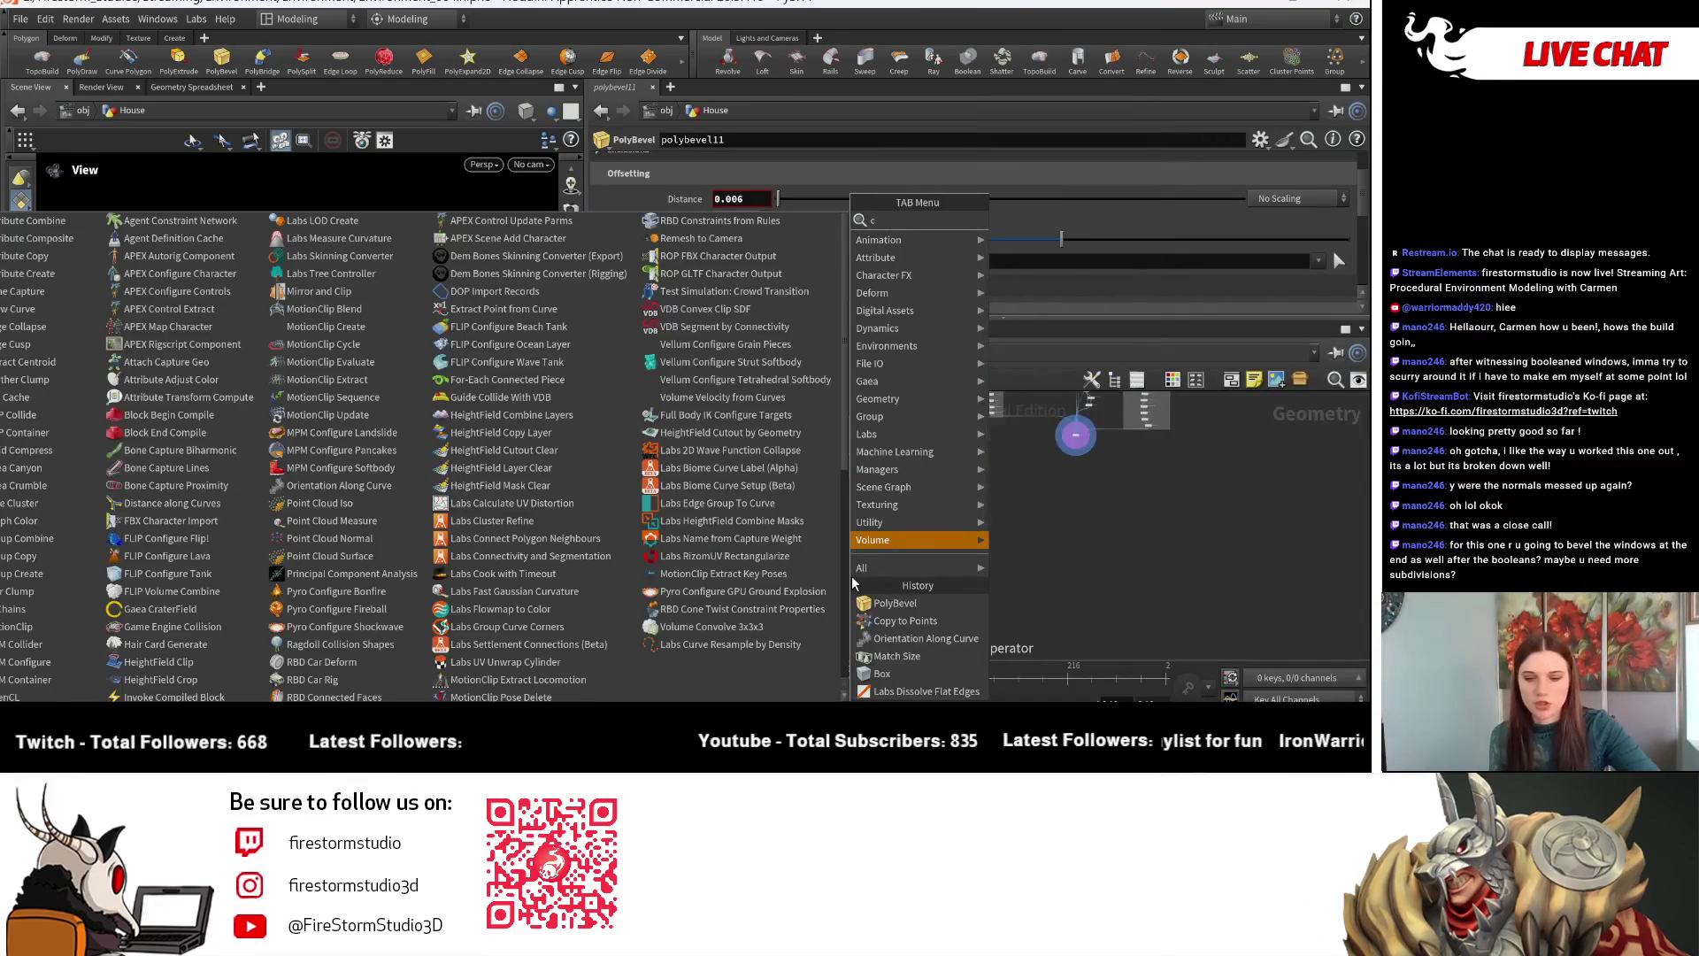
key("BackSpace")
type("ma")
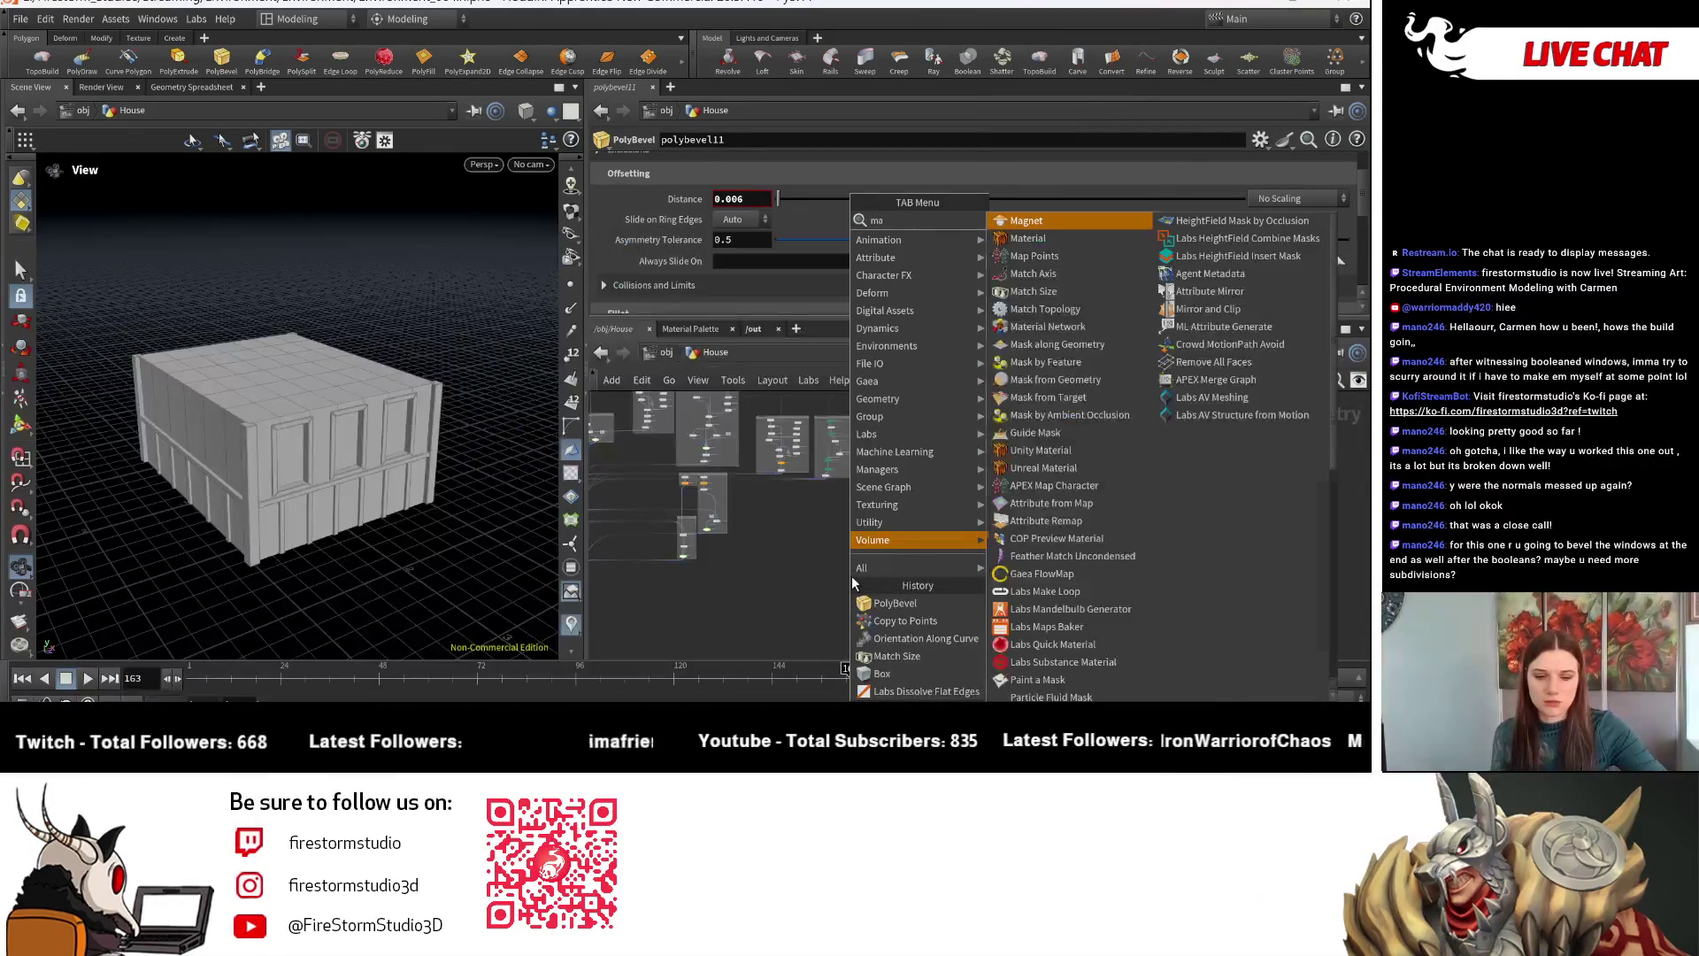
type("tch")
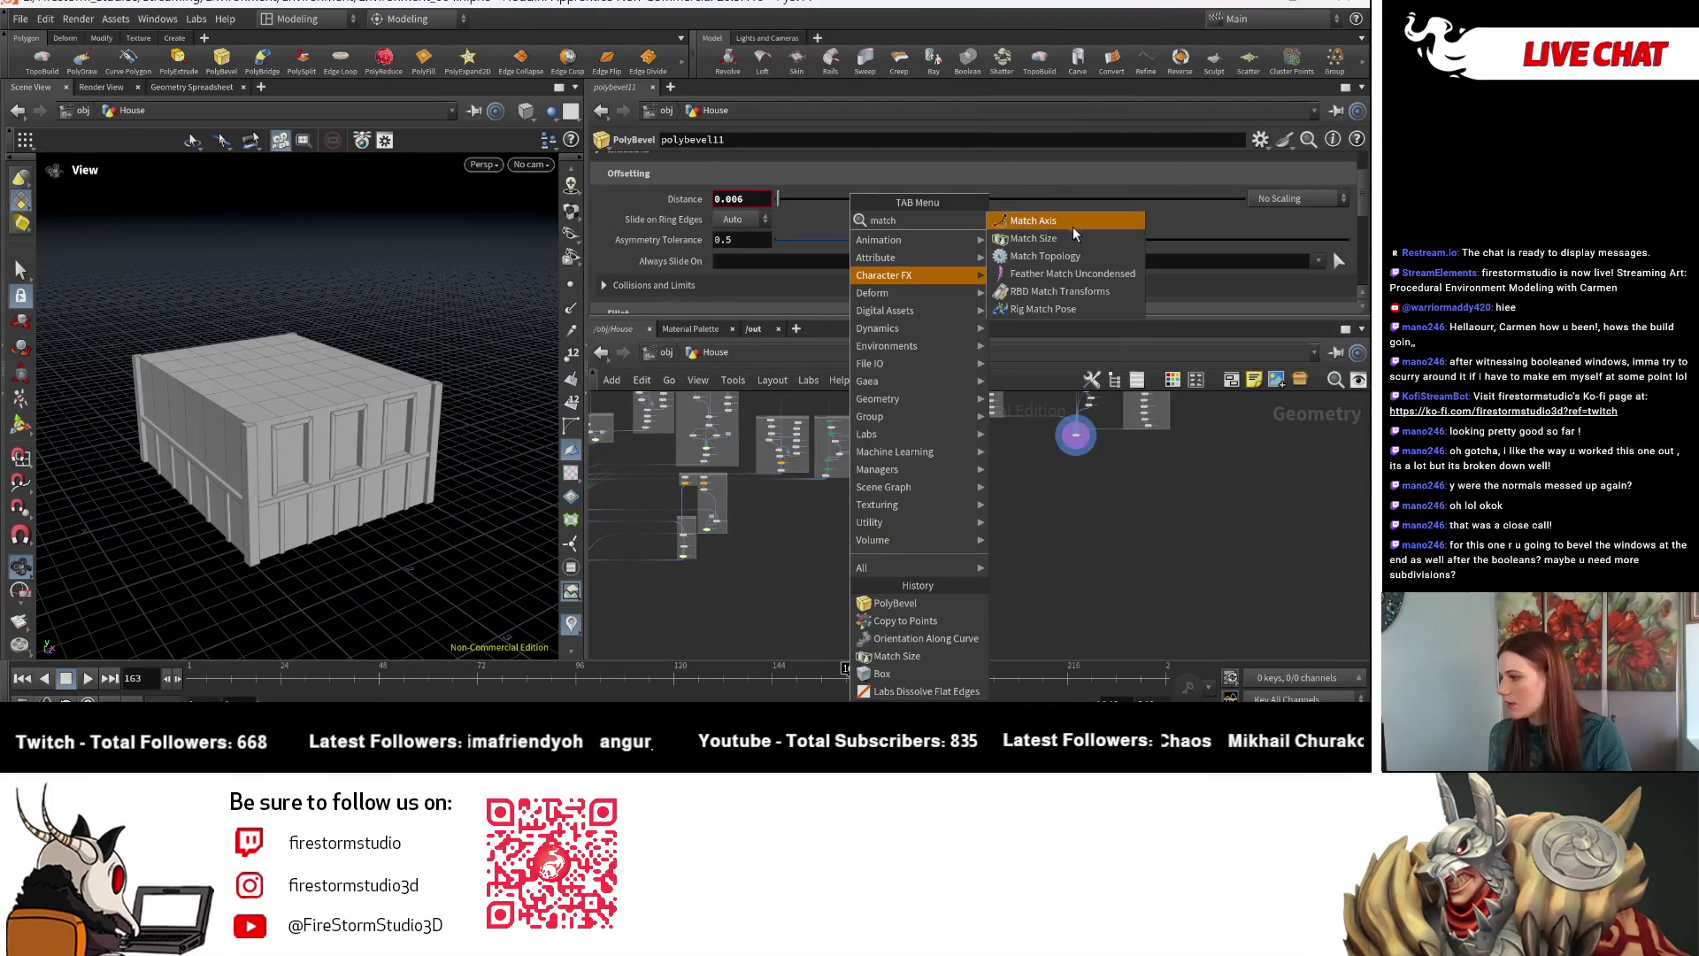
left_click(1076, 236)
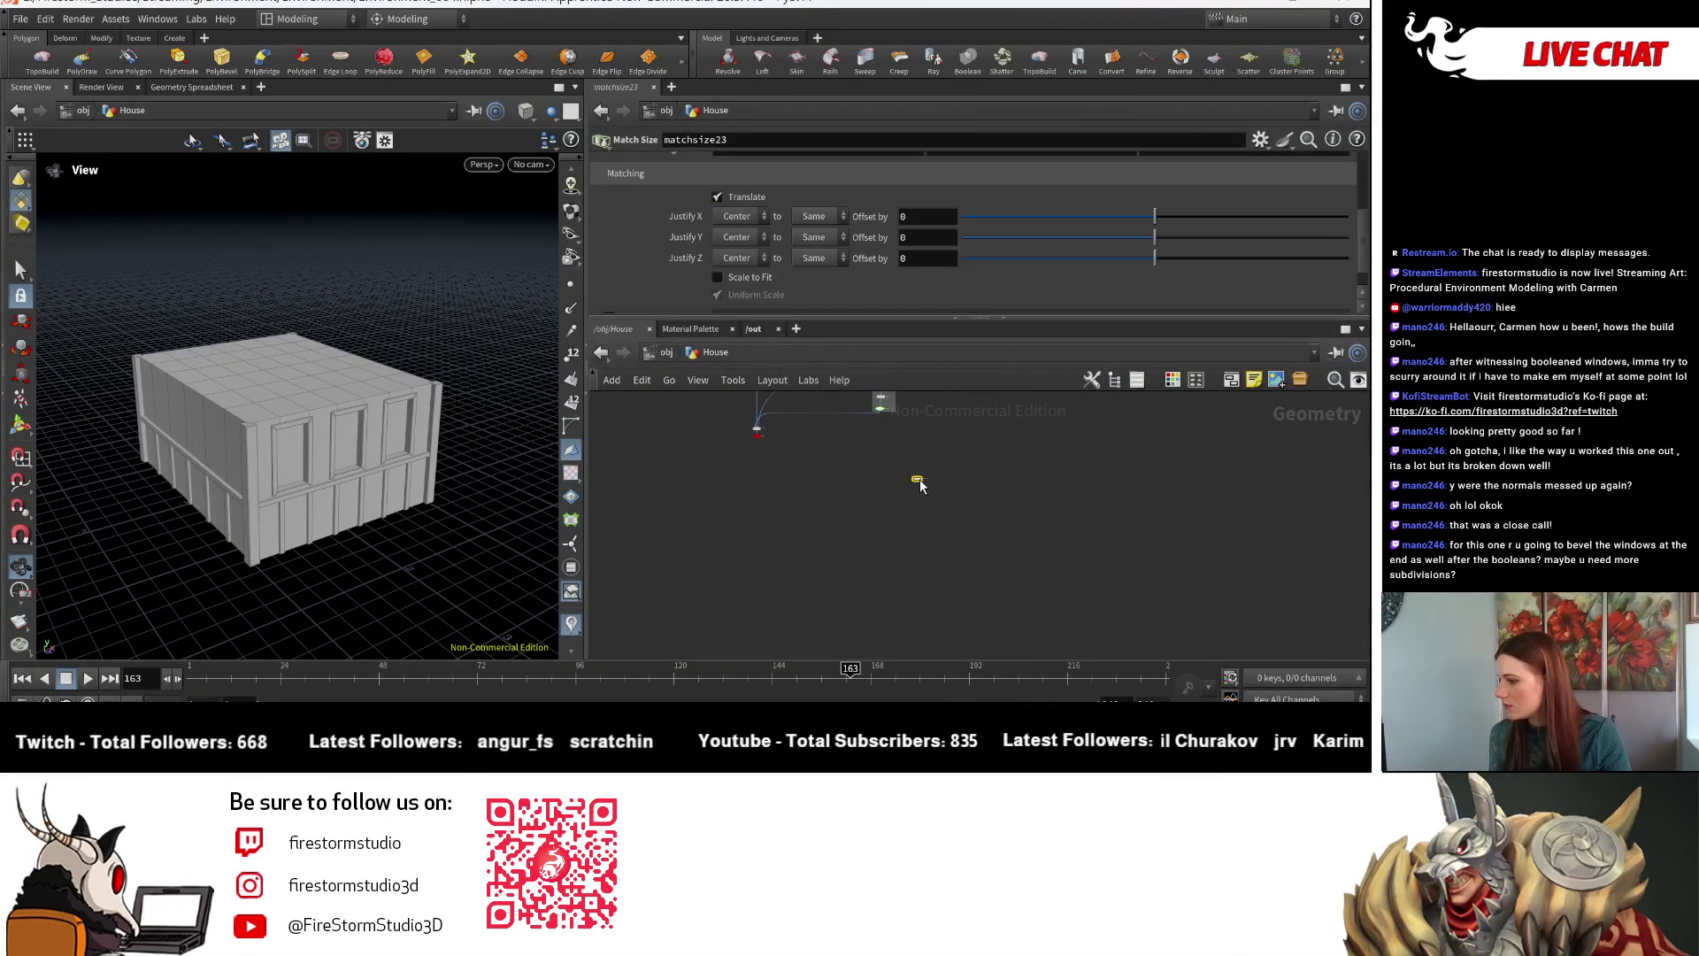
middle_click_drag(758, 440, 743, 538)
left_click_drag(689, 498, 698, 522)
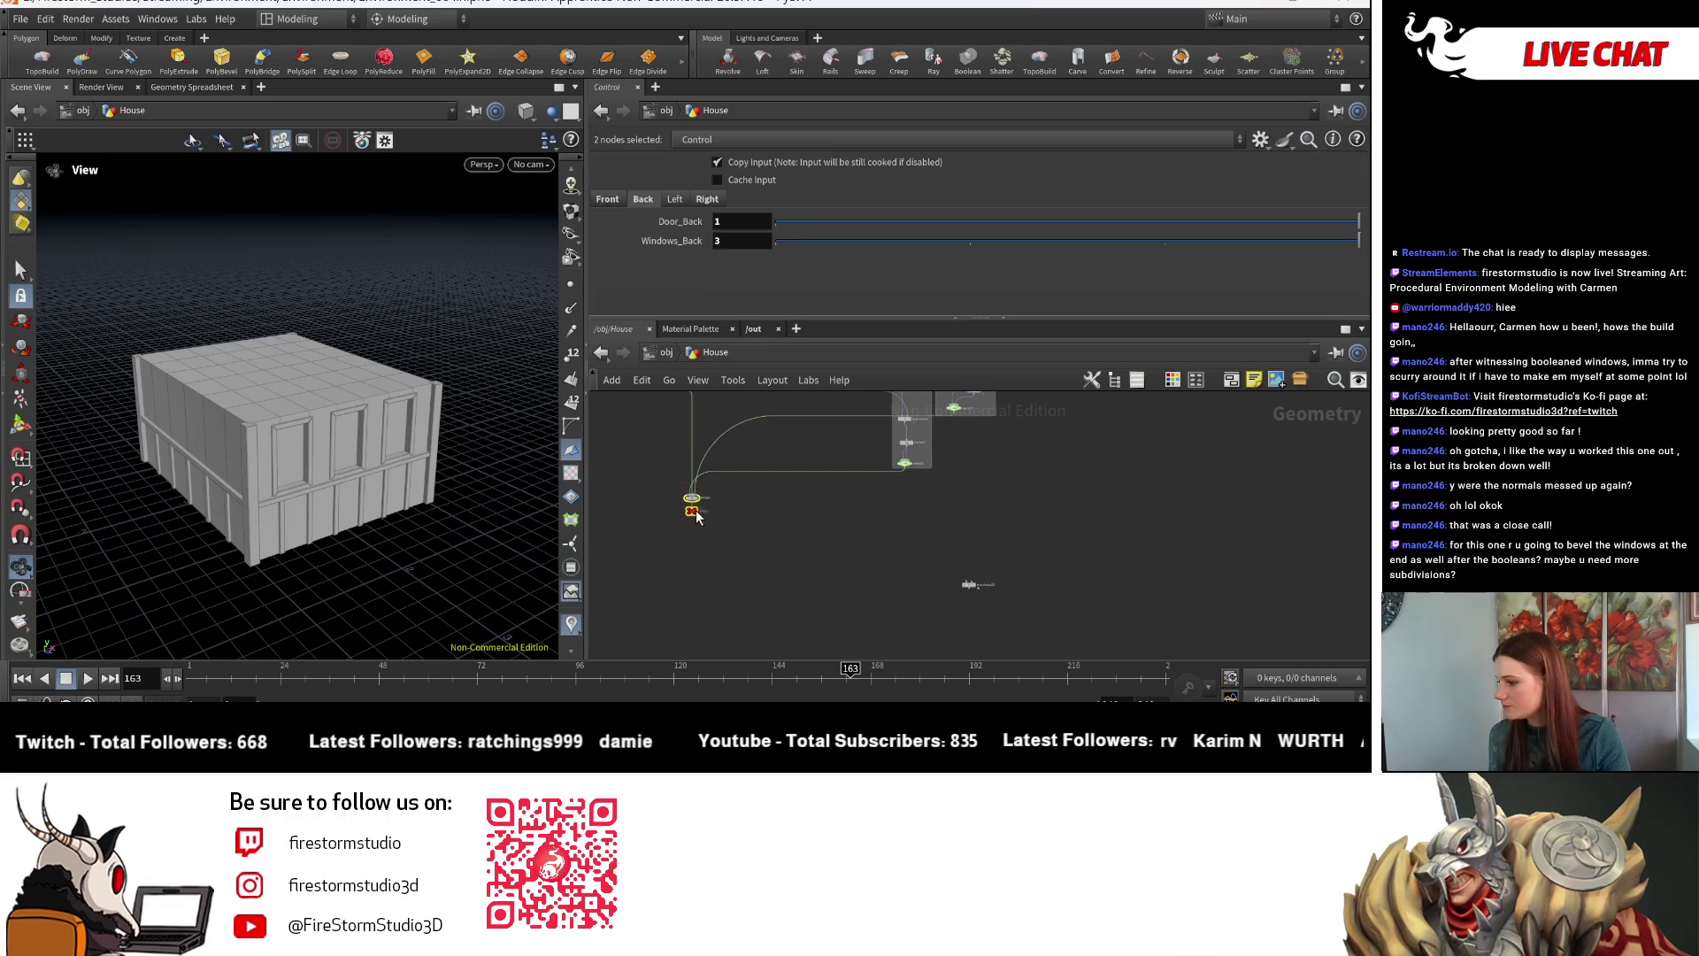
- Wire merge10 into matchsize23's first input and the reference geometry into its second
left_click(695, 498)
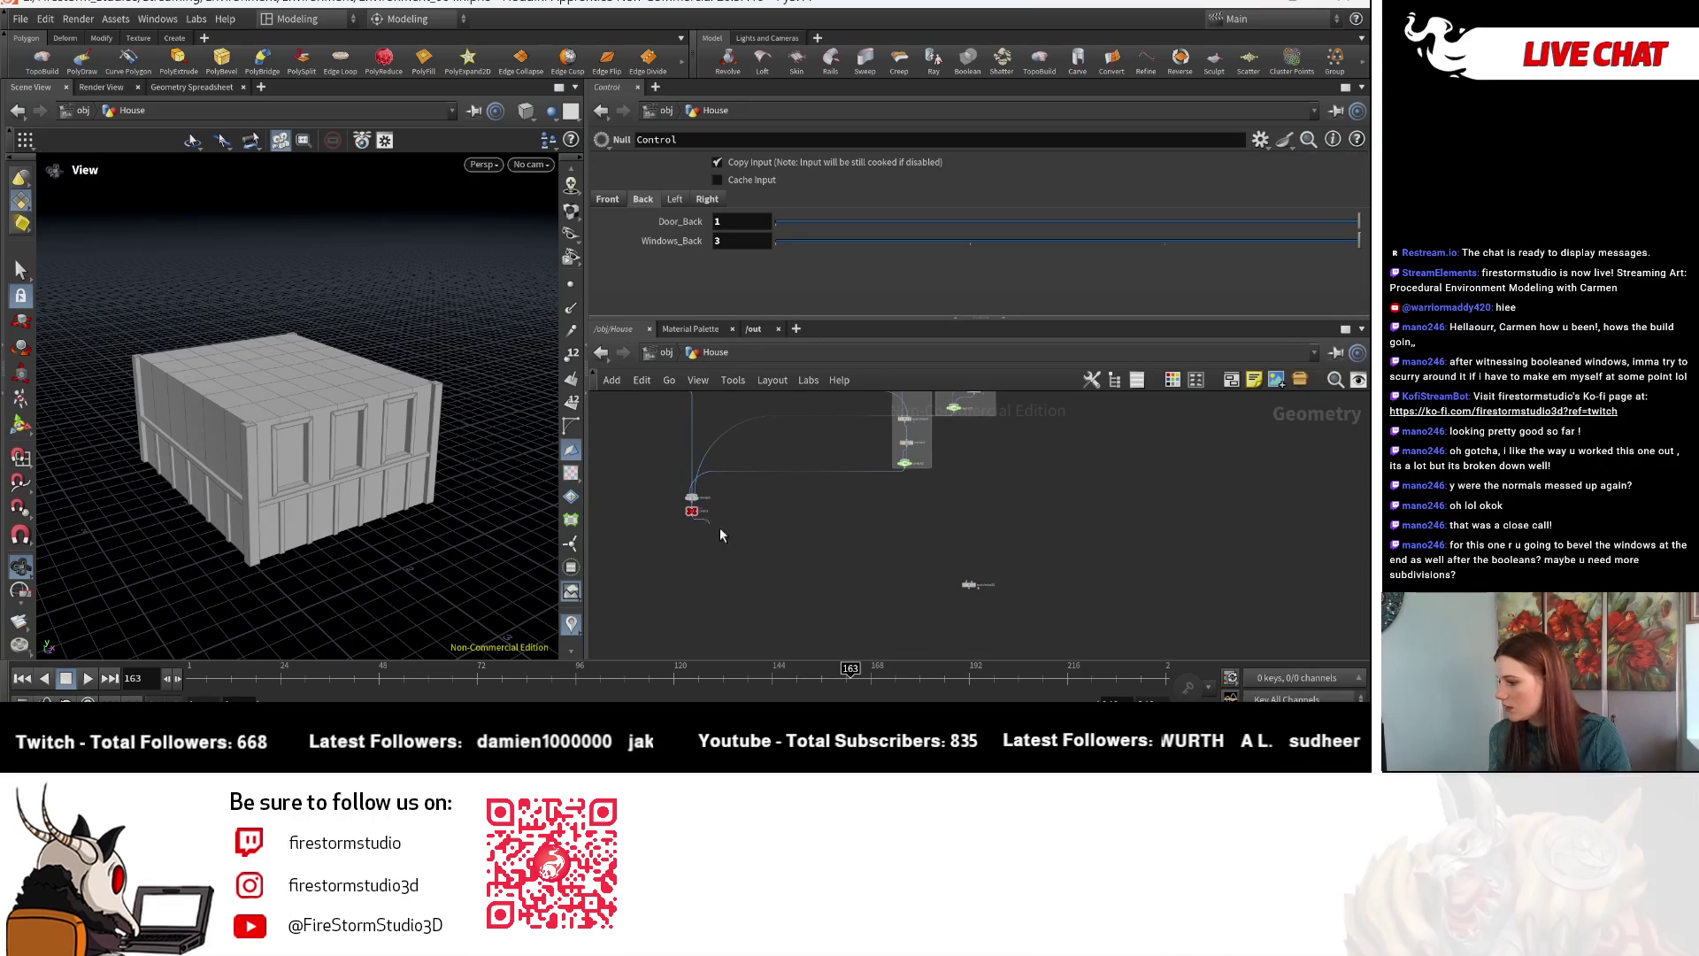
middle_click_drag(729, 560, 985, 582)
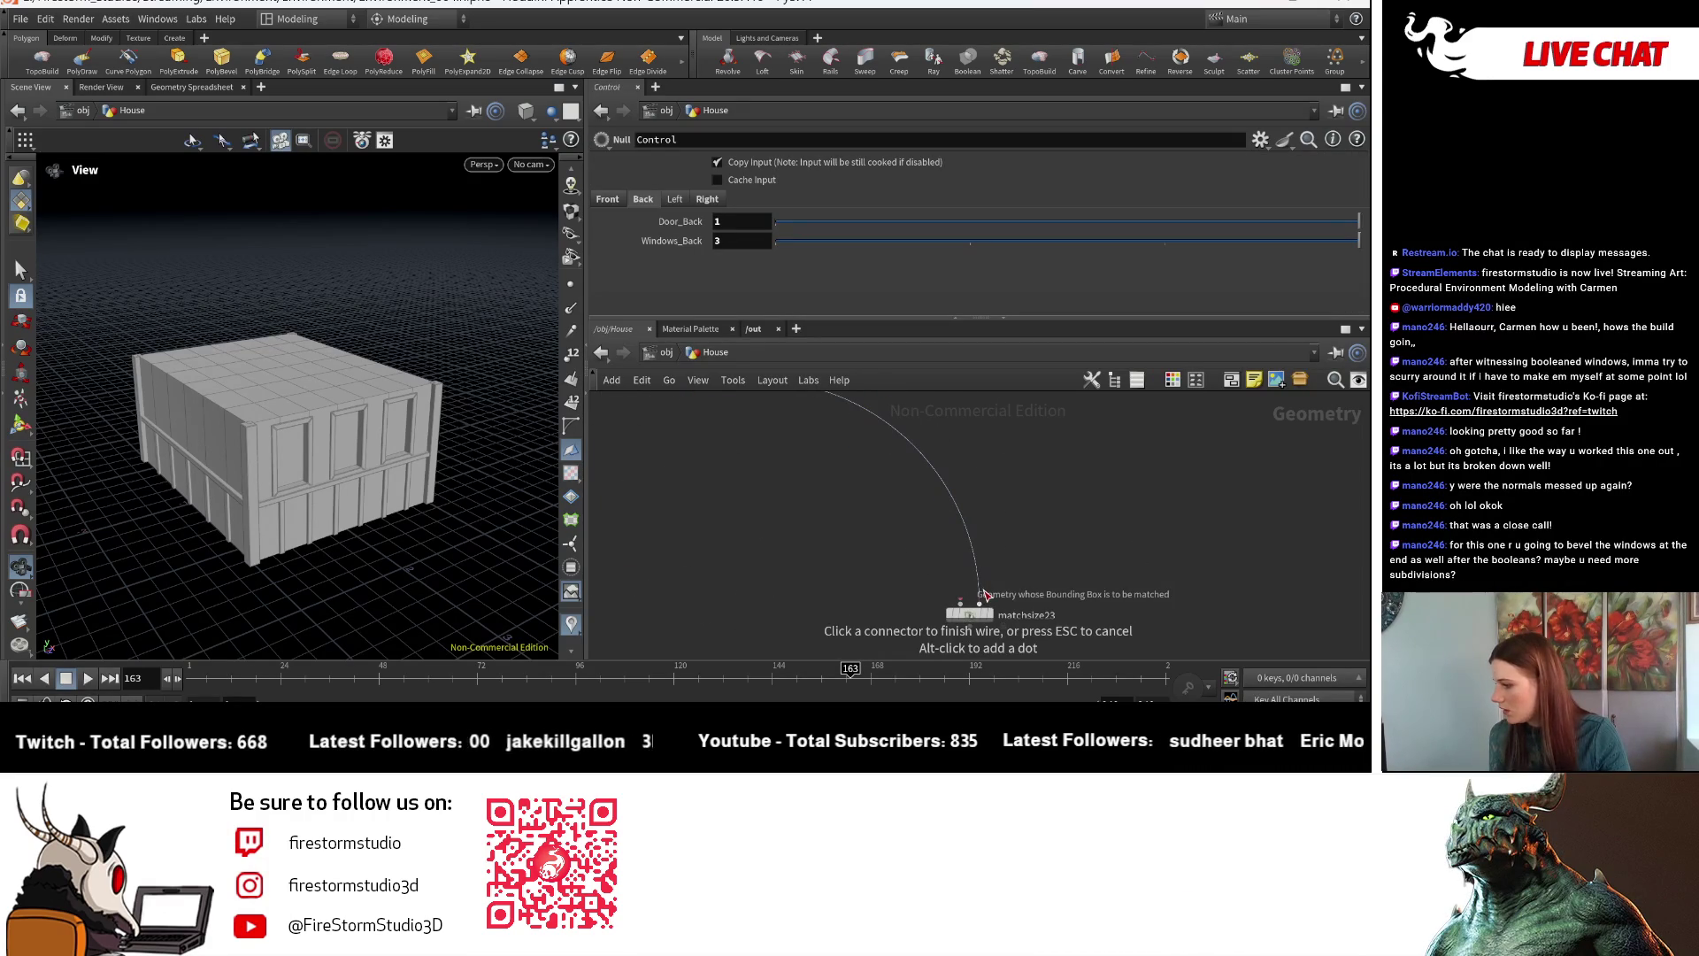
left_click(985, 594)
scroll(1248, 567, "down", 6)
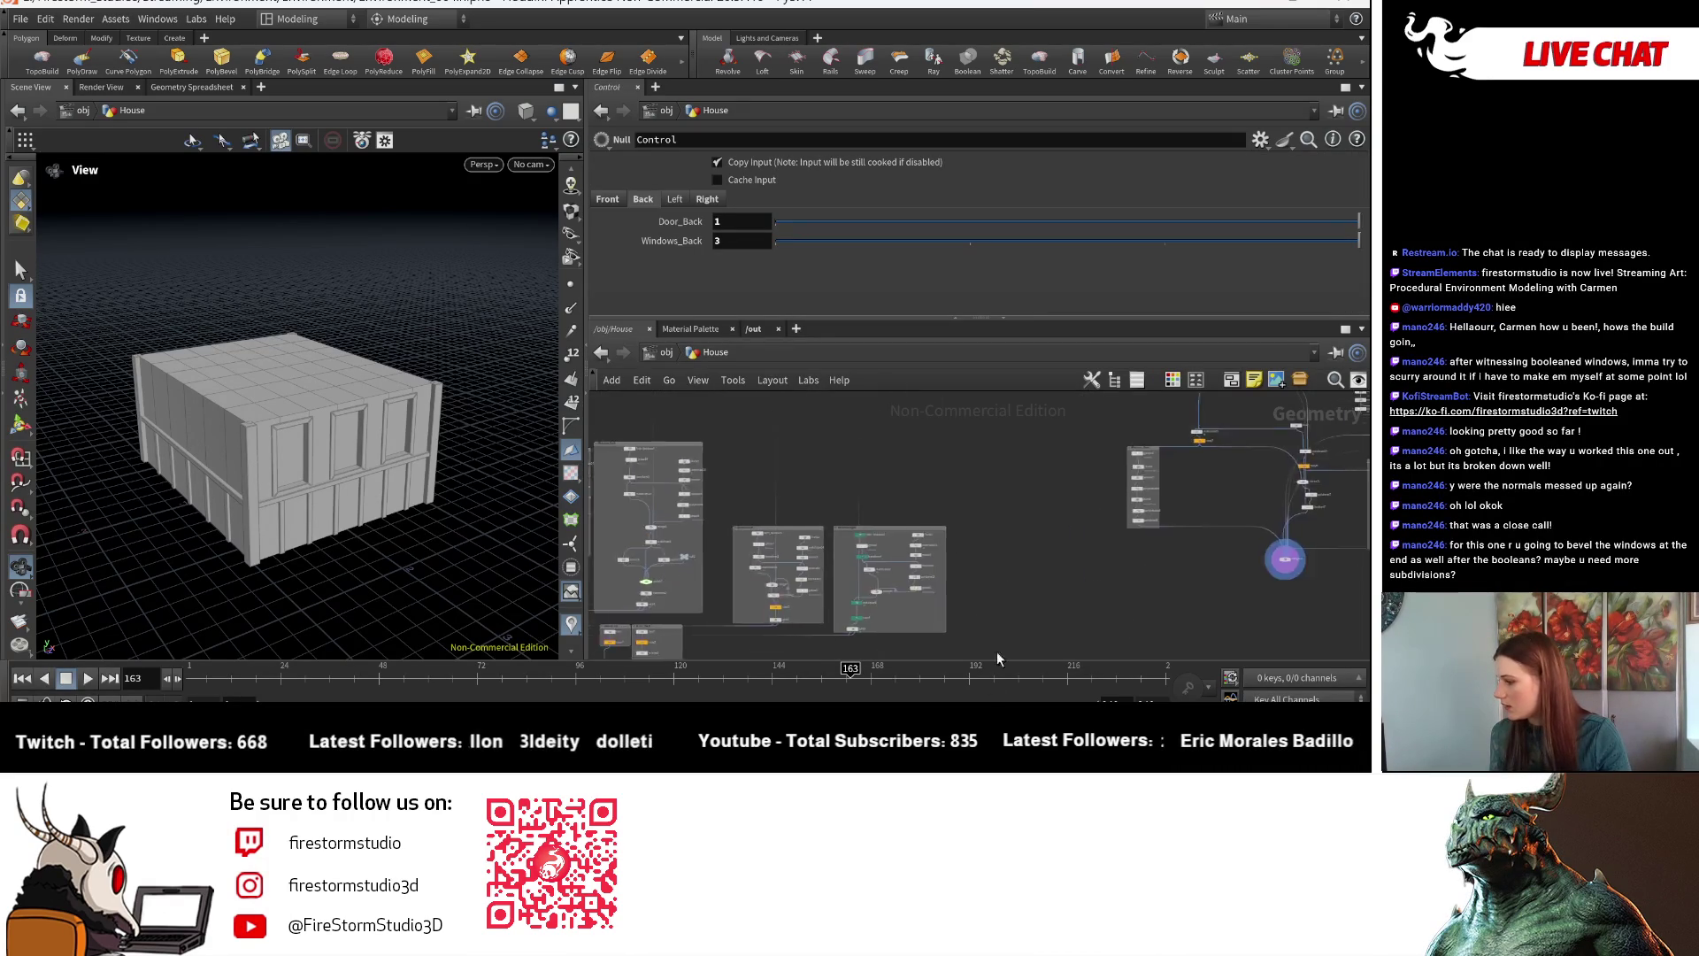
scroll(1160, 541, "up", 5)
left_click(1141, 529)
scroll(985, 576, "down", 5)
scroll(1028, 598, "up", 3)
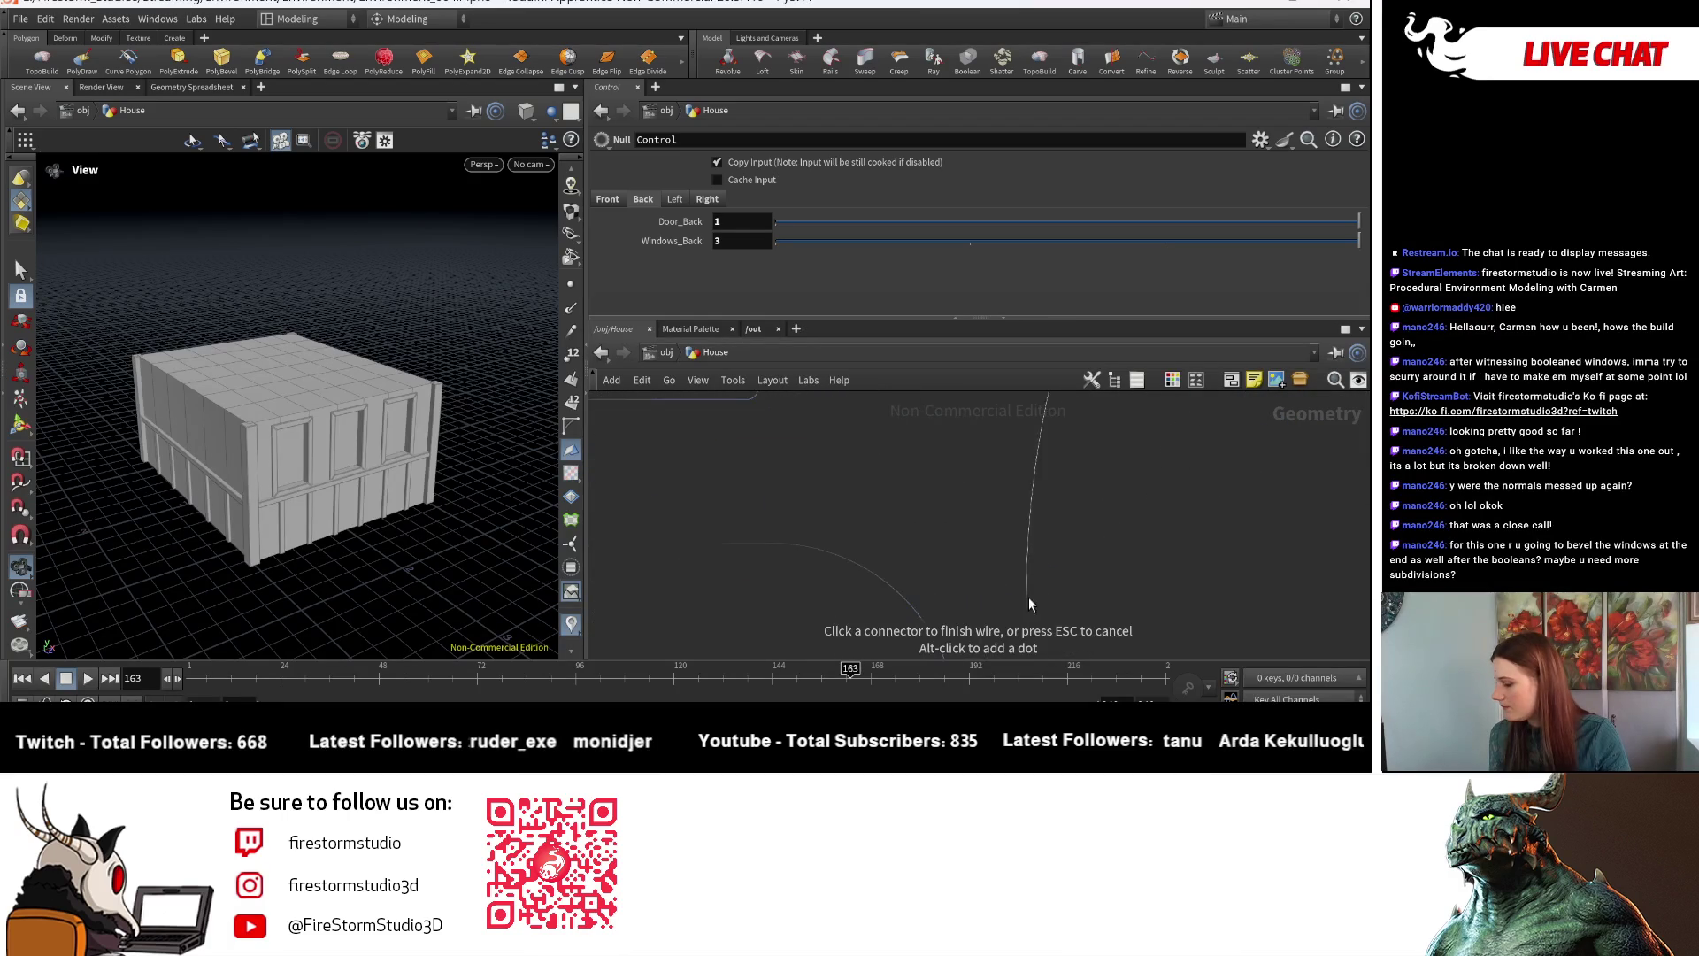
left_click(997, 563)
- Set matchsize23's Justify Y to Min with the vertical target at Max
left_click(993, 569)
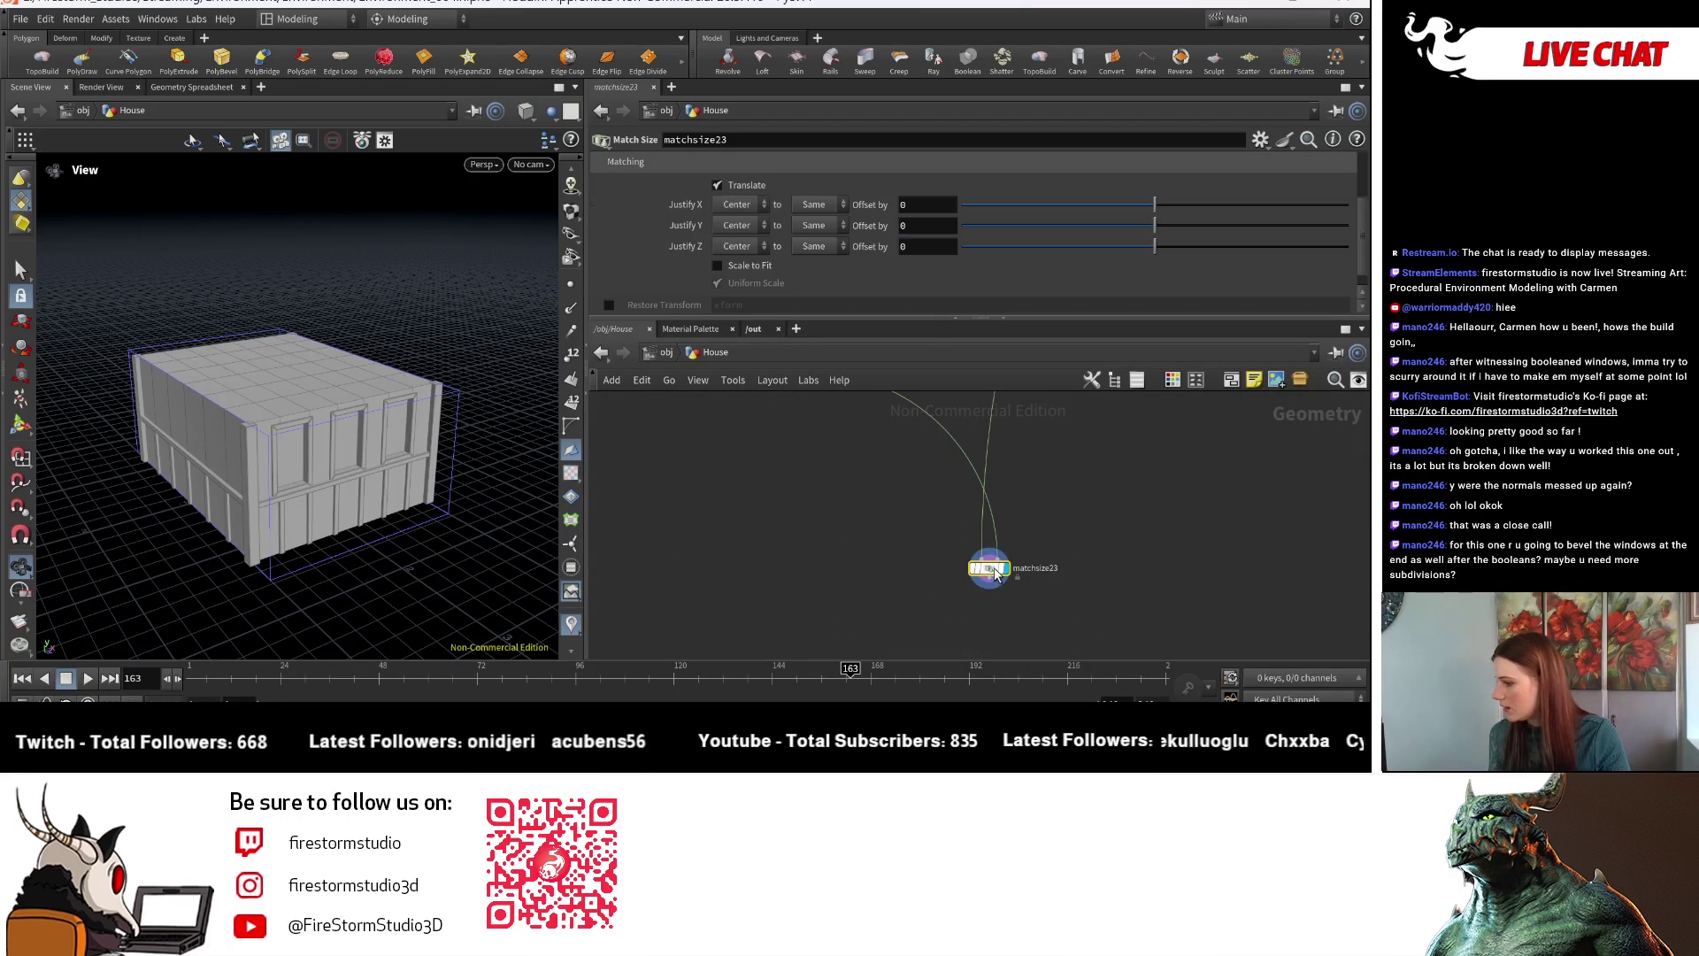
left_click(750, 246)
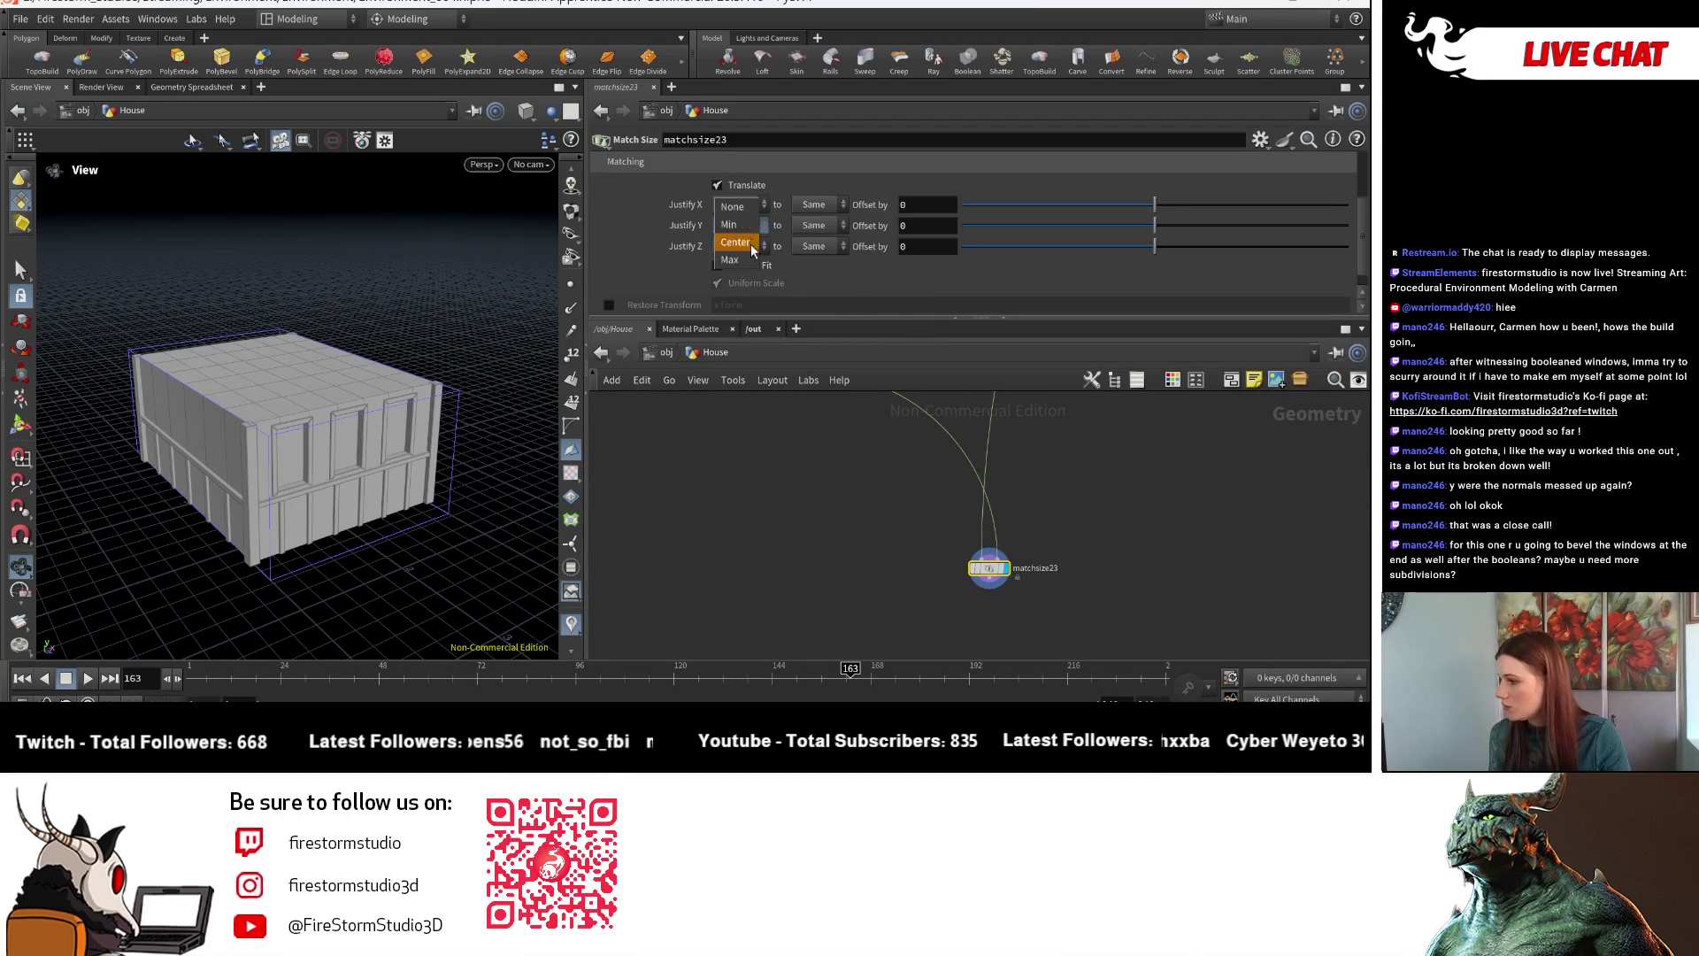
left_click(813, 226)
left_click(816, 227)
left_click(816, 225)
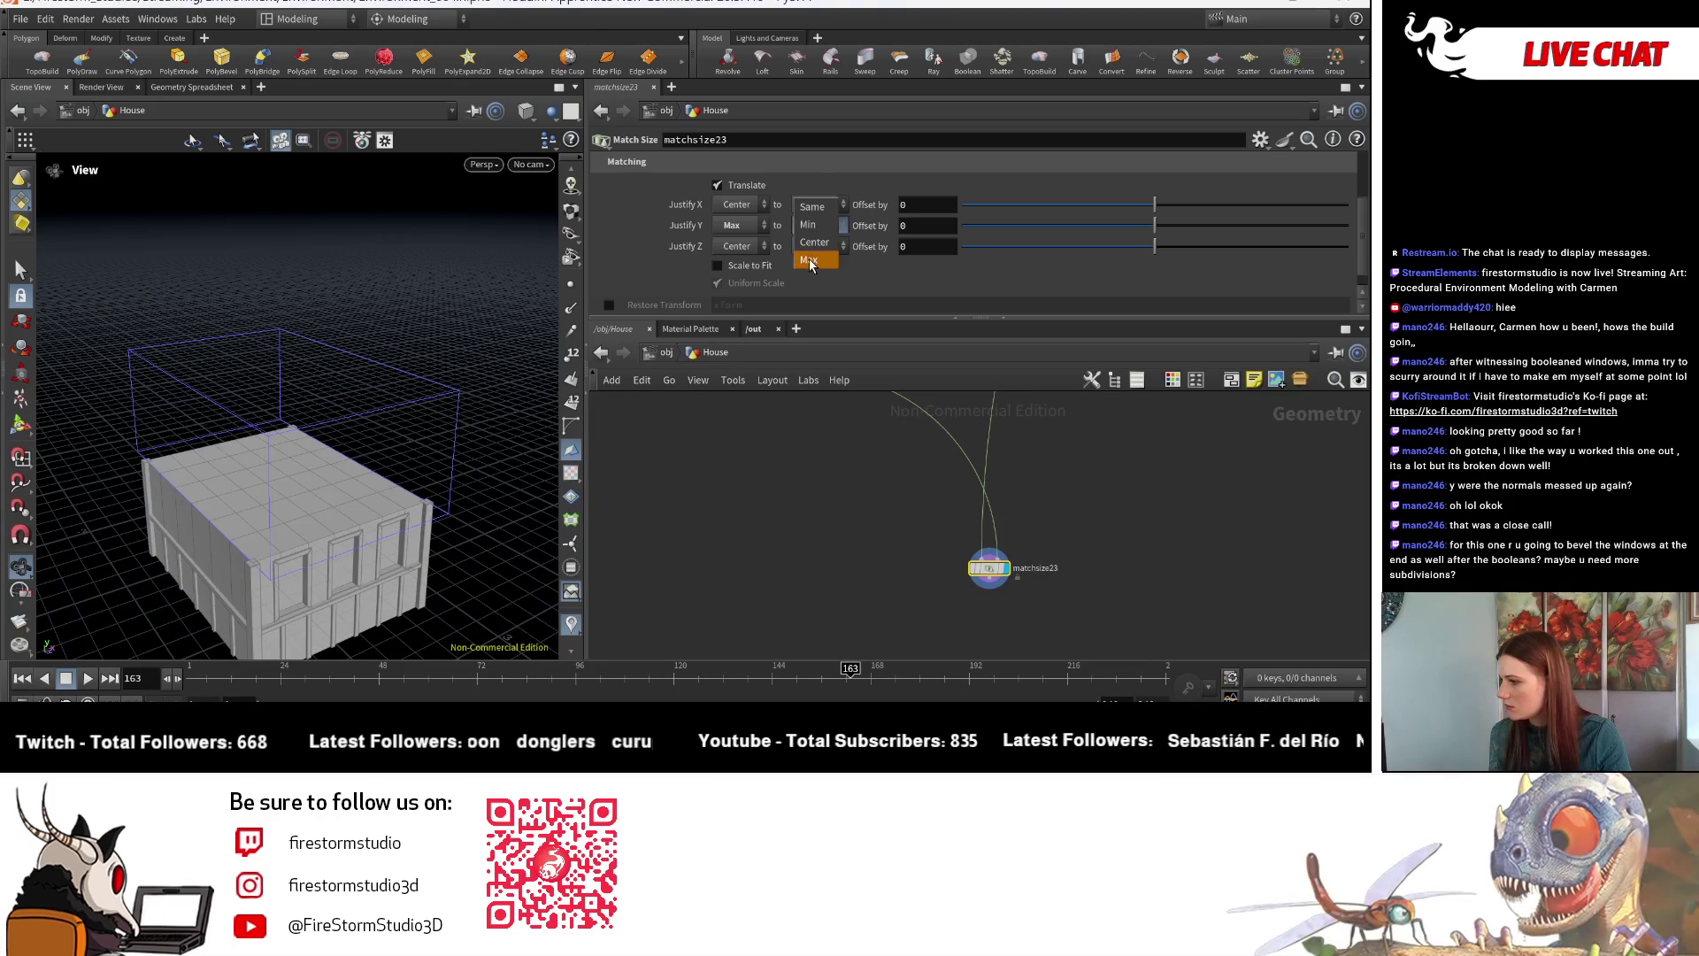
left_click(815, 260)
left_click(751, 245)
left_click(748, 229)
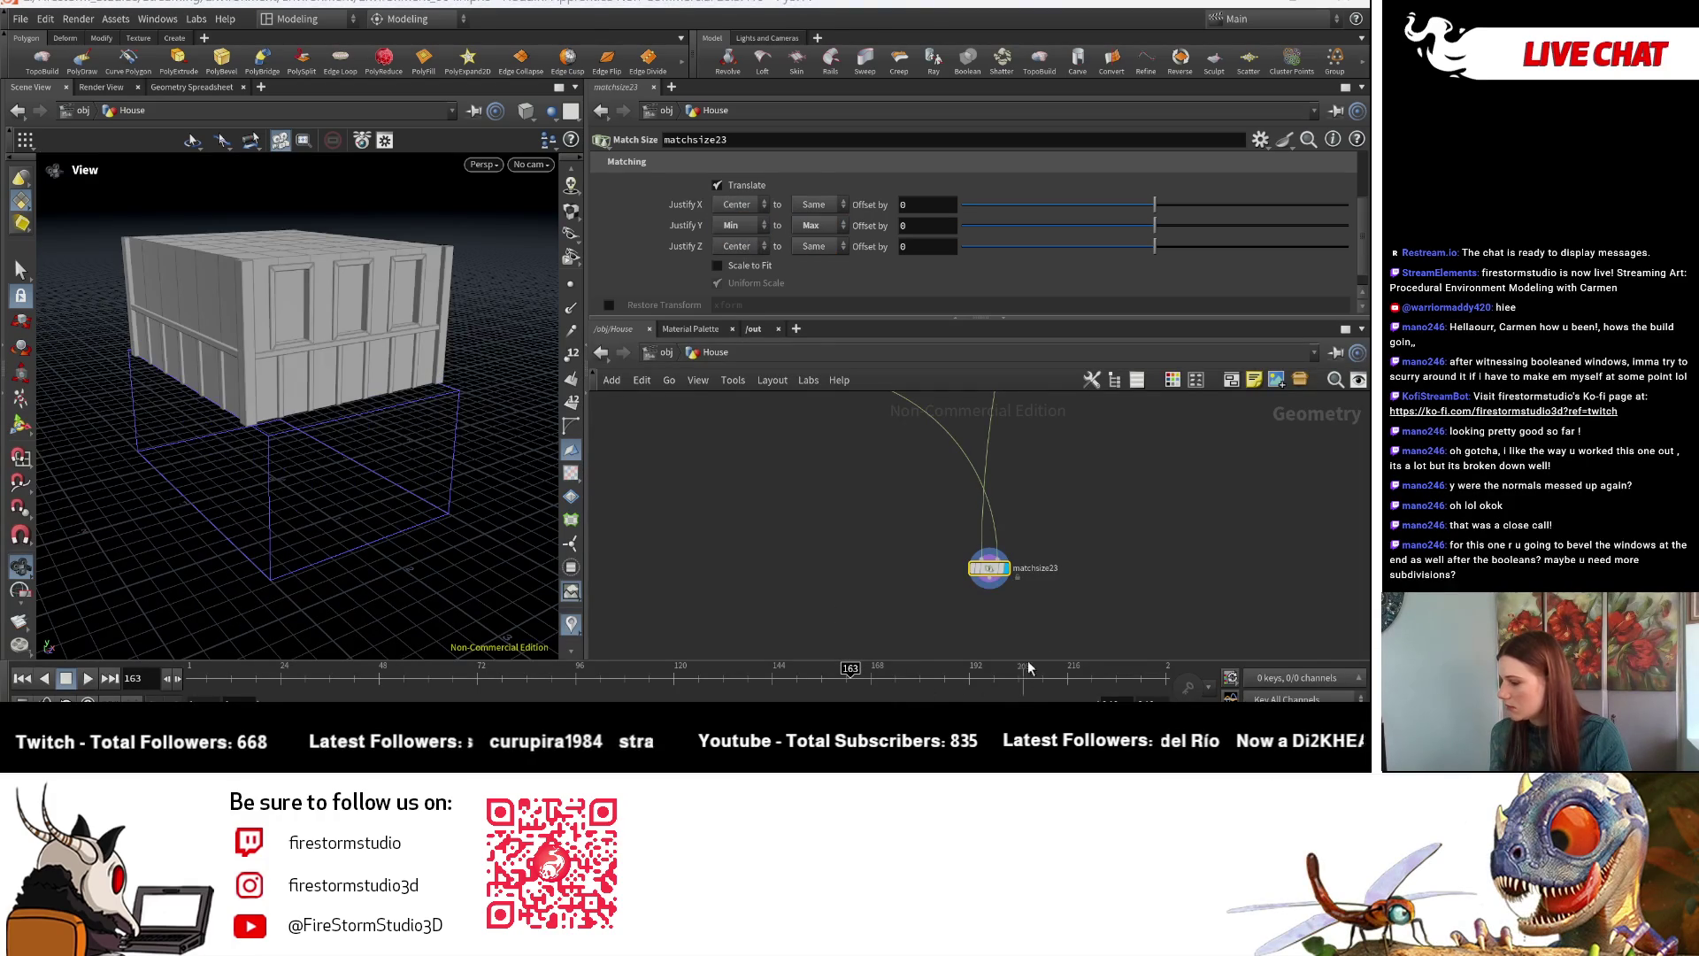
- Add a Merge node, merge12, below matchsize23
key("Tab")
type("mer")
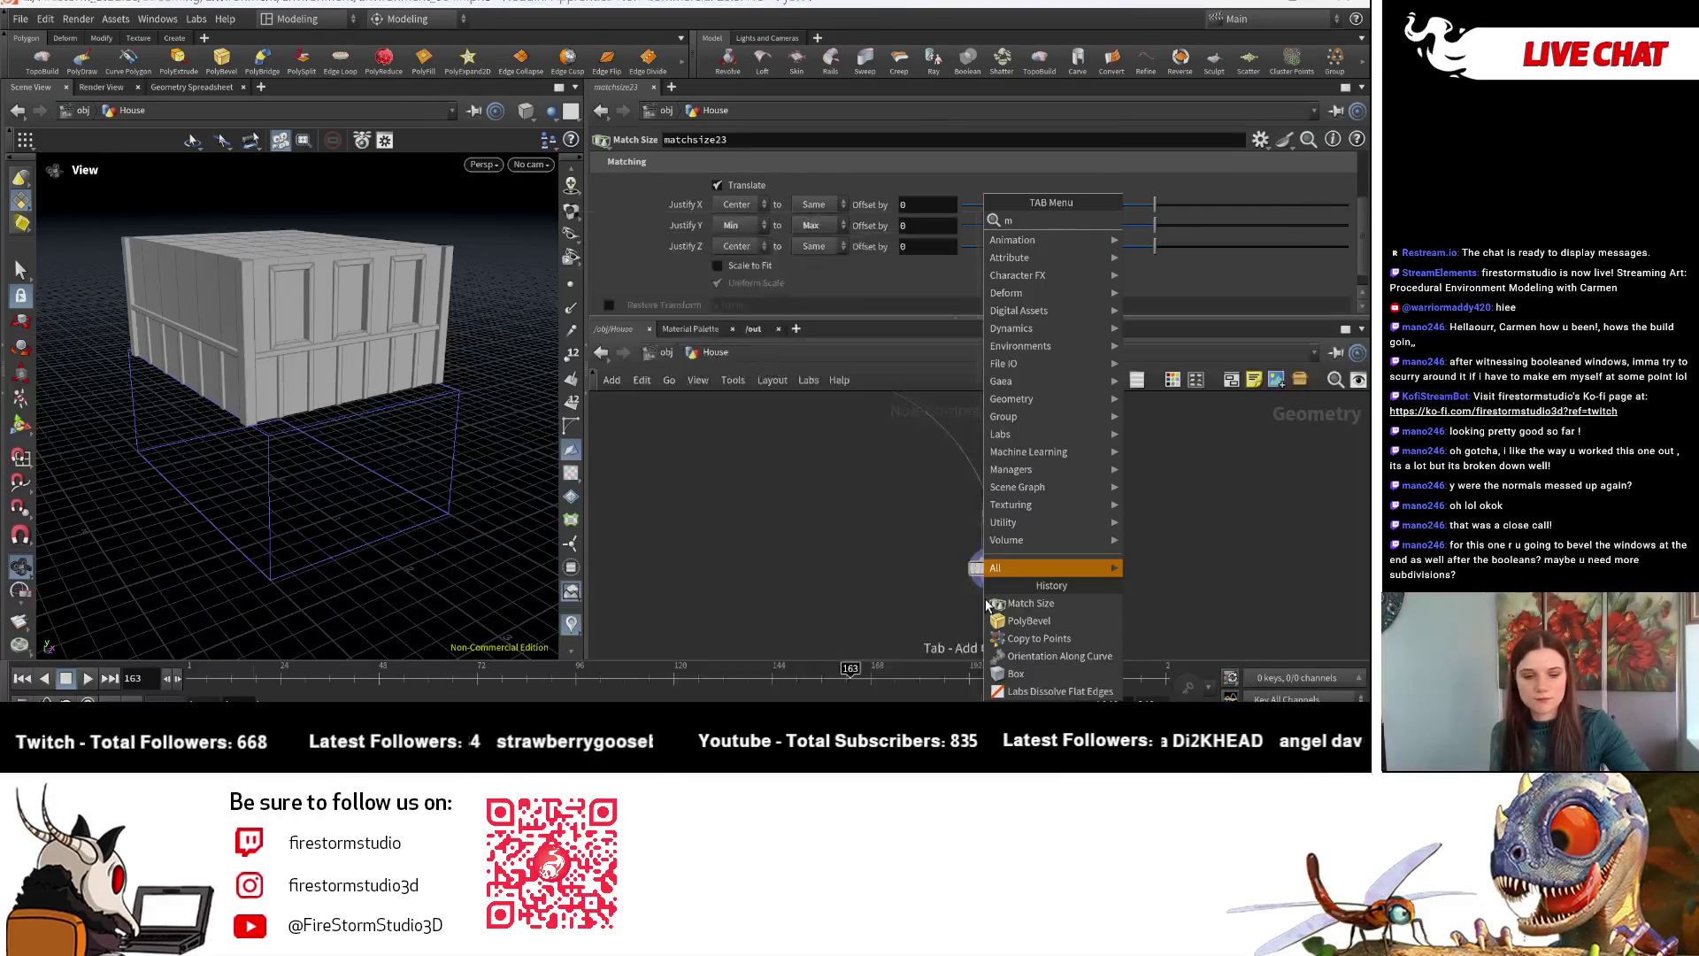
key("Escape")
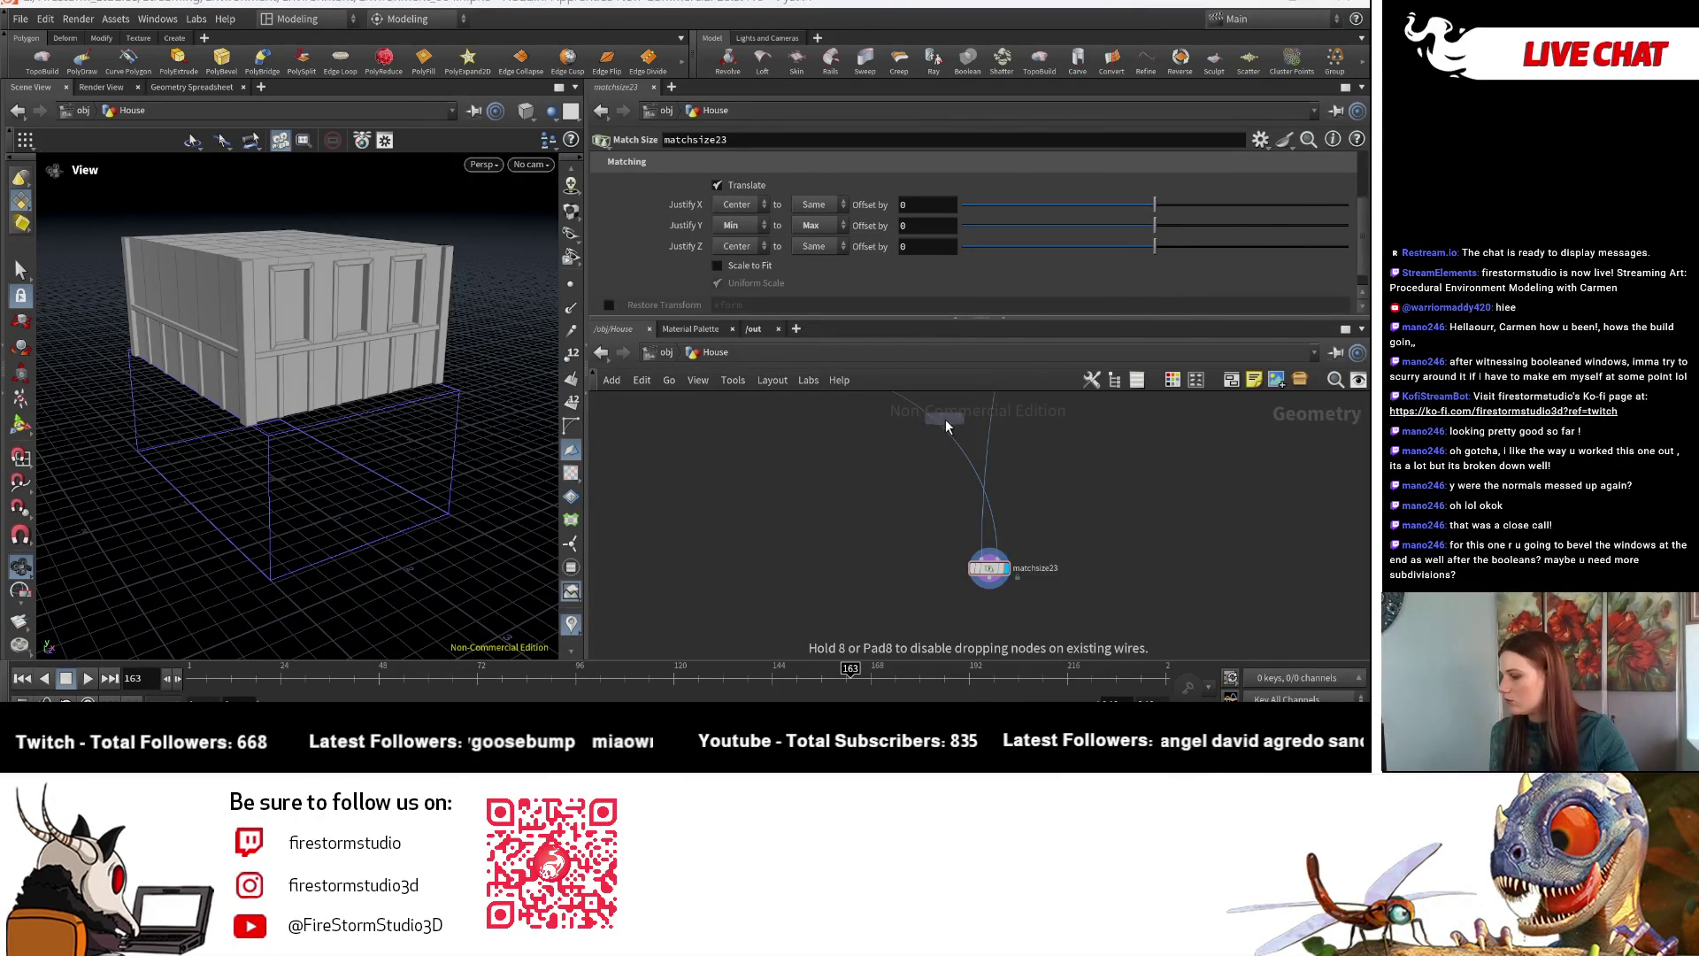
key("Tab")
key("Escape")
key("g")
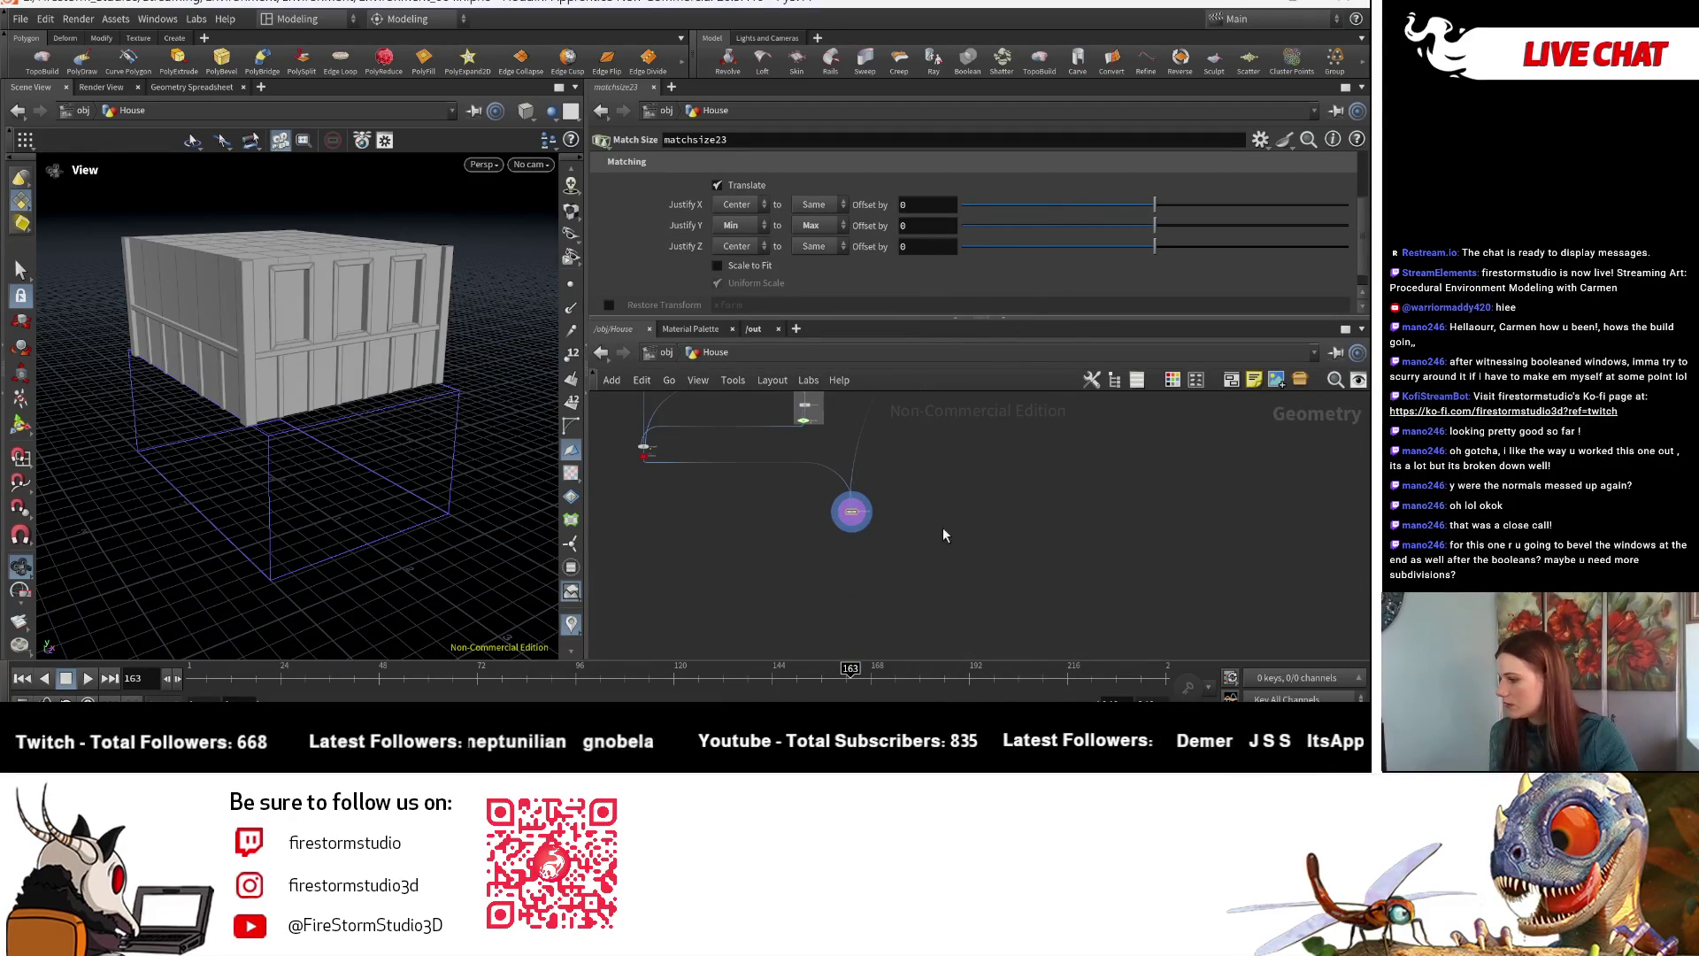
key("Tab")
type("merge")
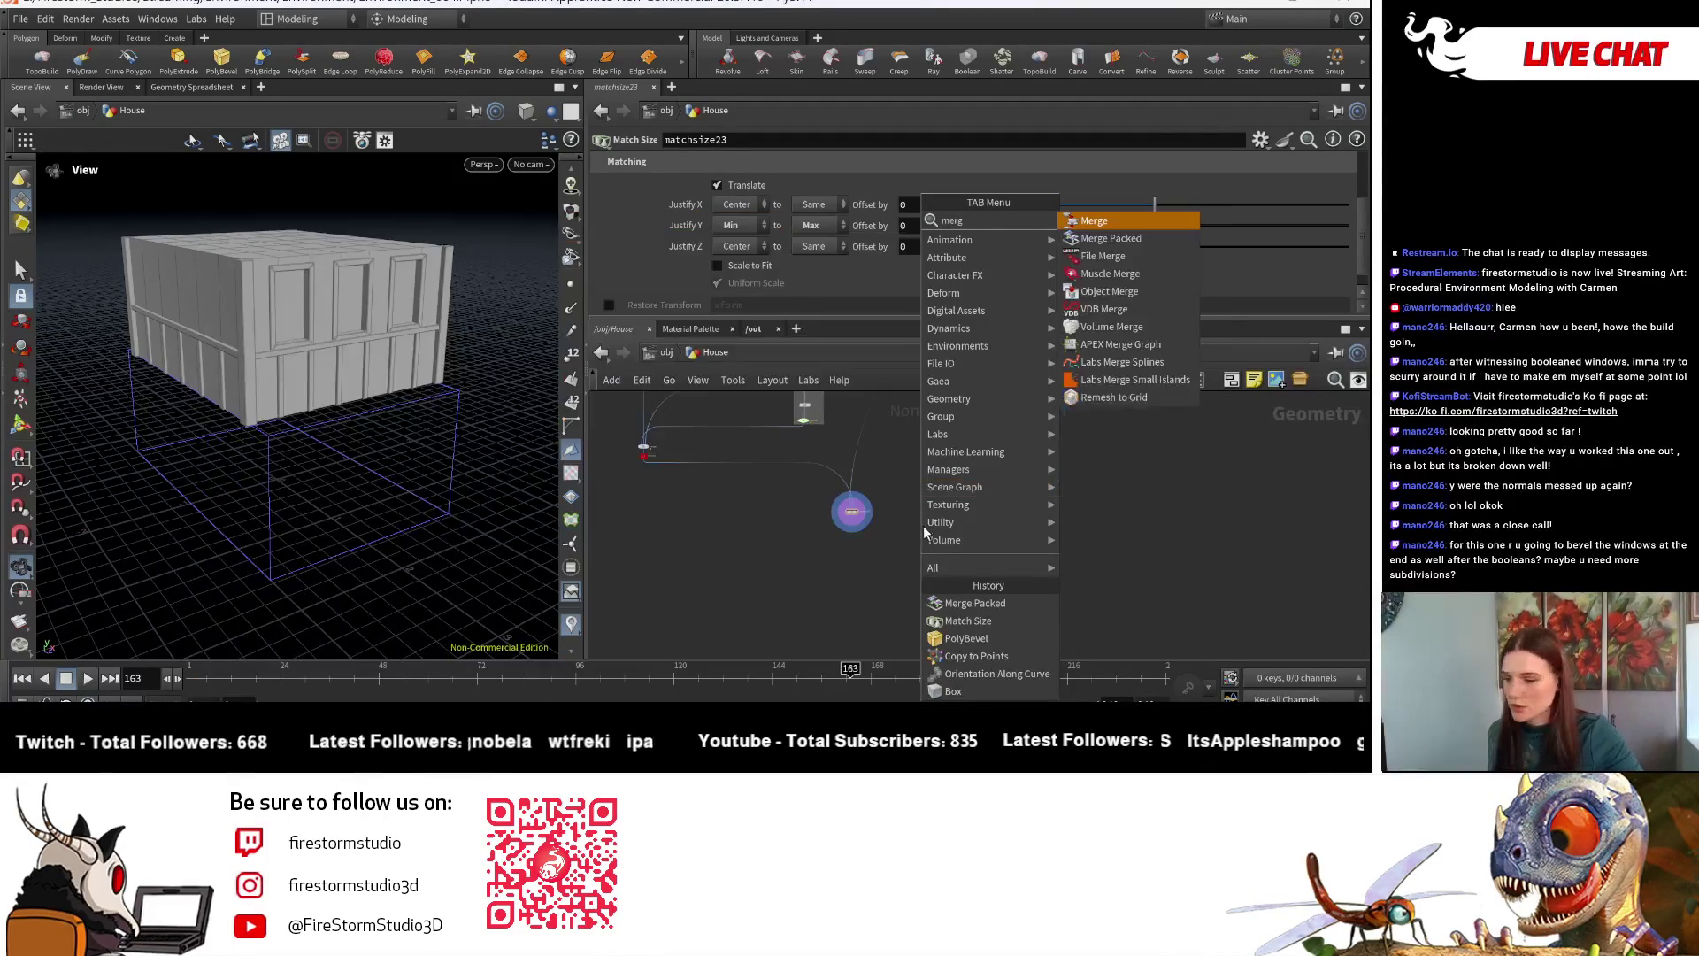
left_click(1103, 222)
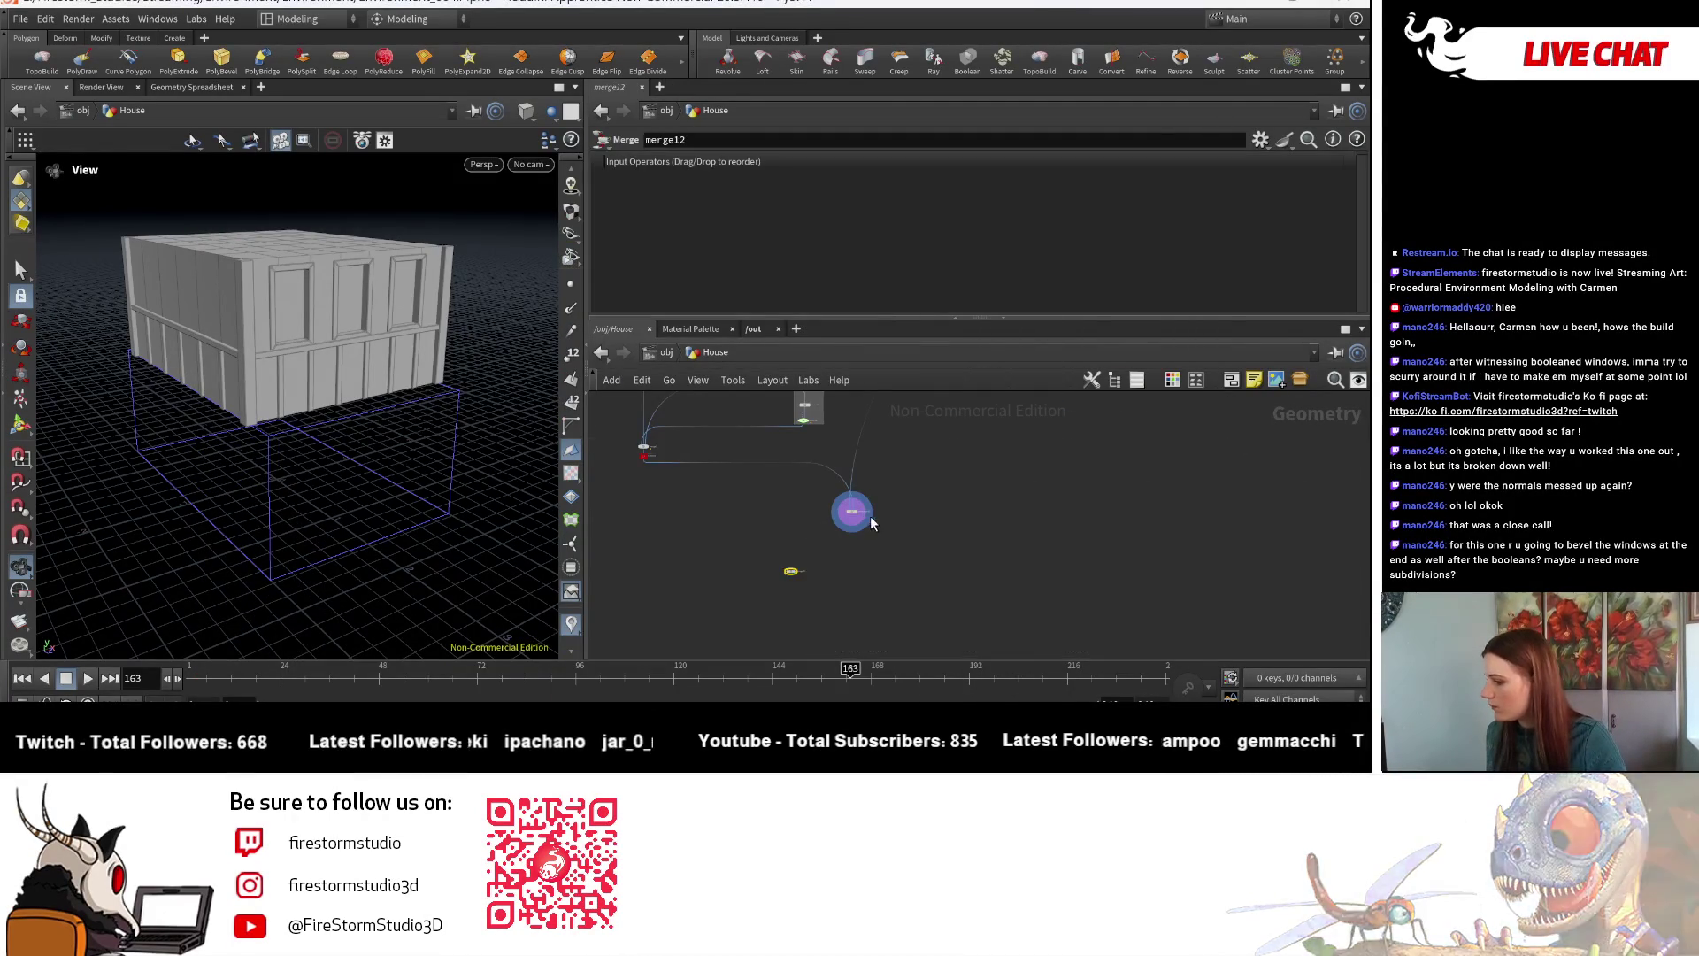
left_click(734, 611)
- Wire matchsize23 and the Control geometry into merge12 and orbit the stacked house
left_click(840, 525)
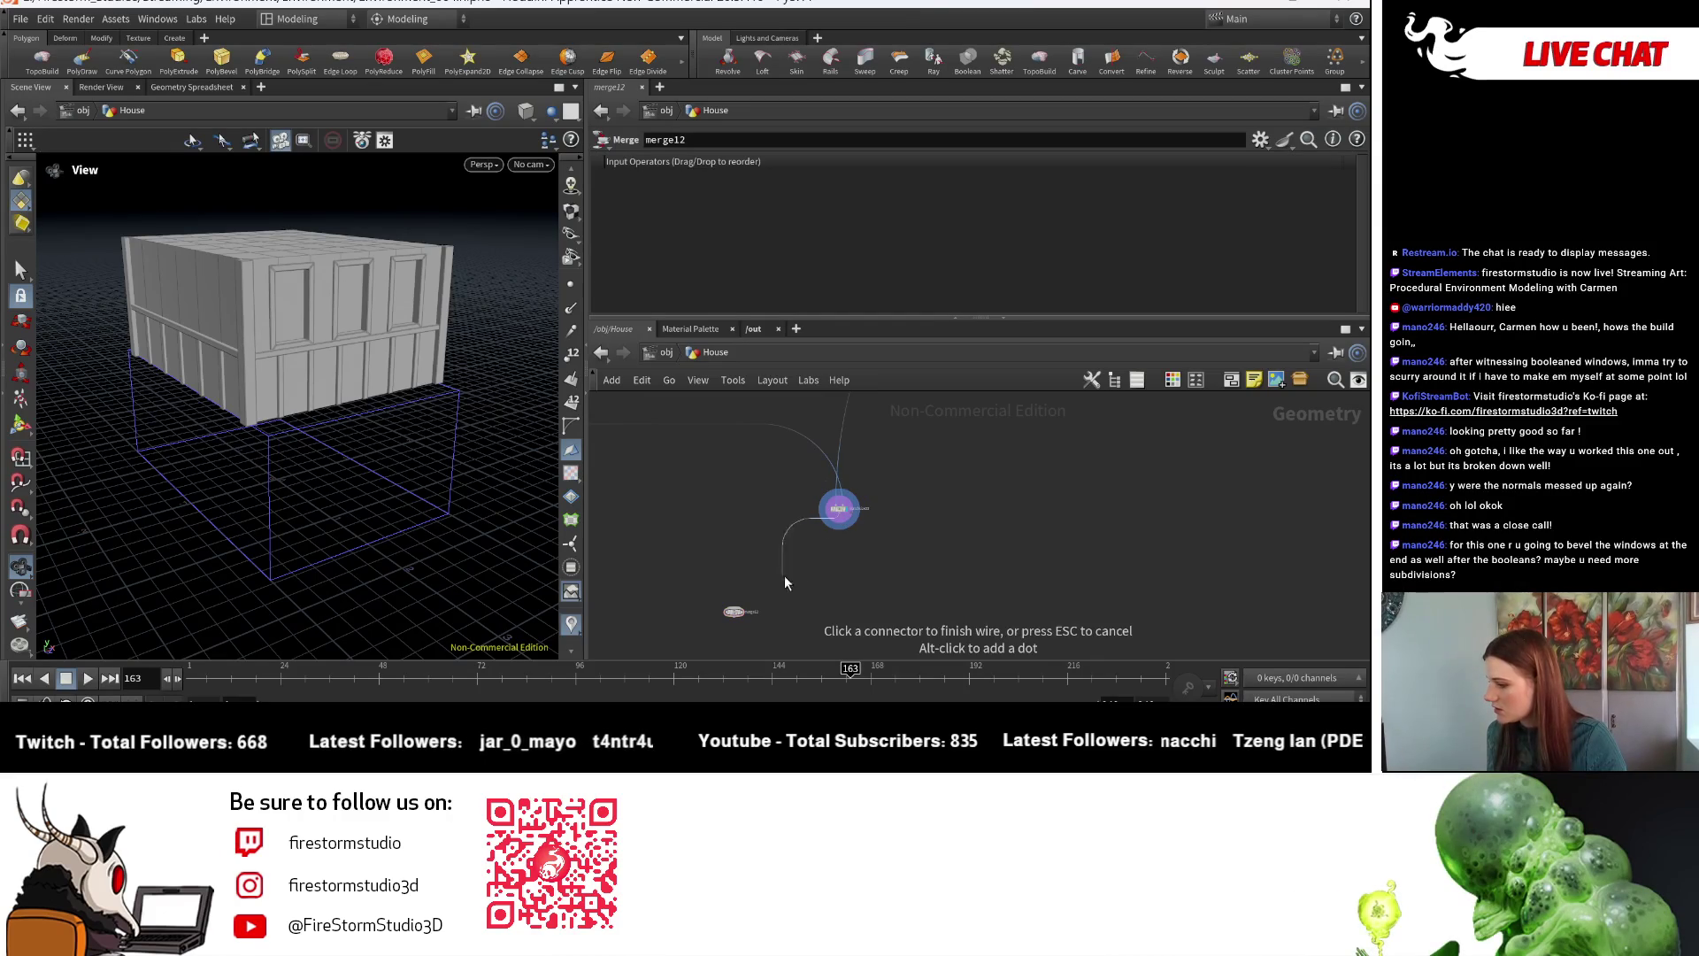
left_click(756, 605)
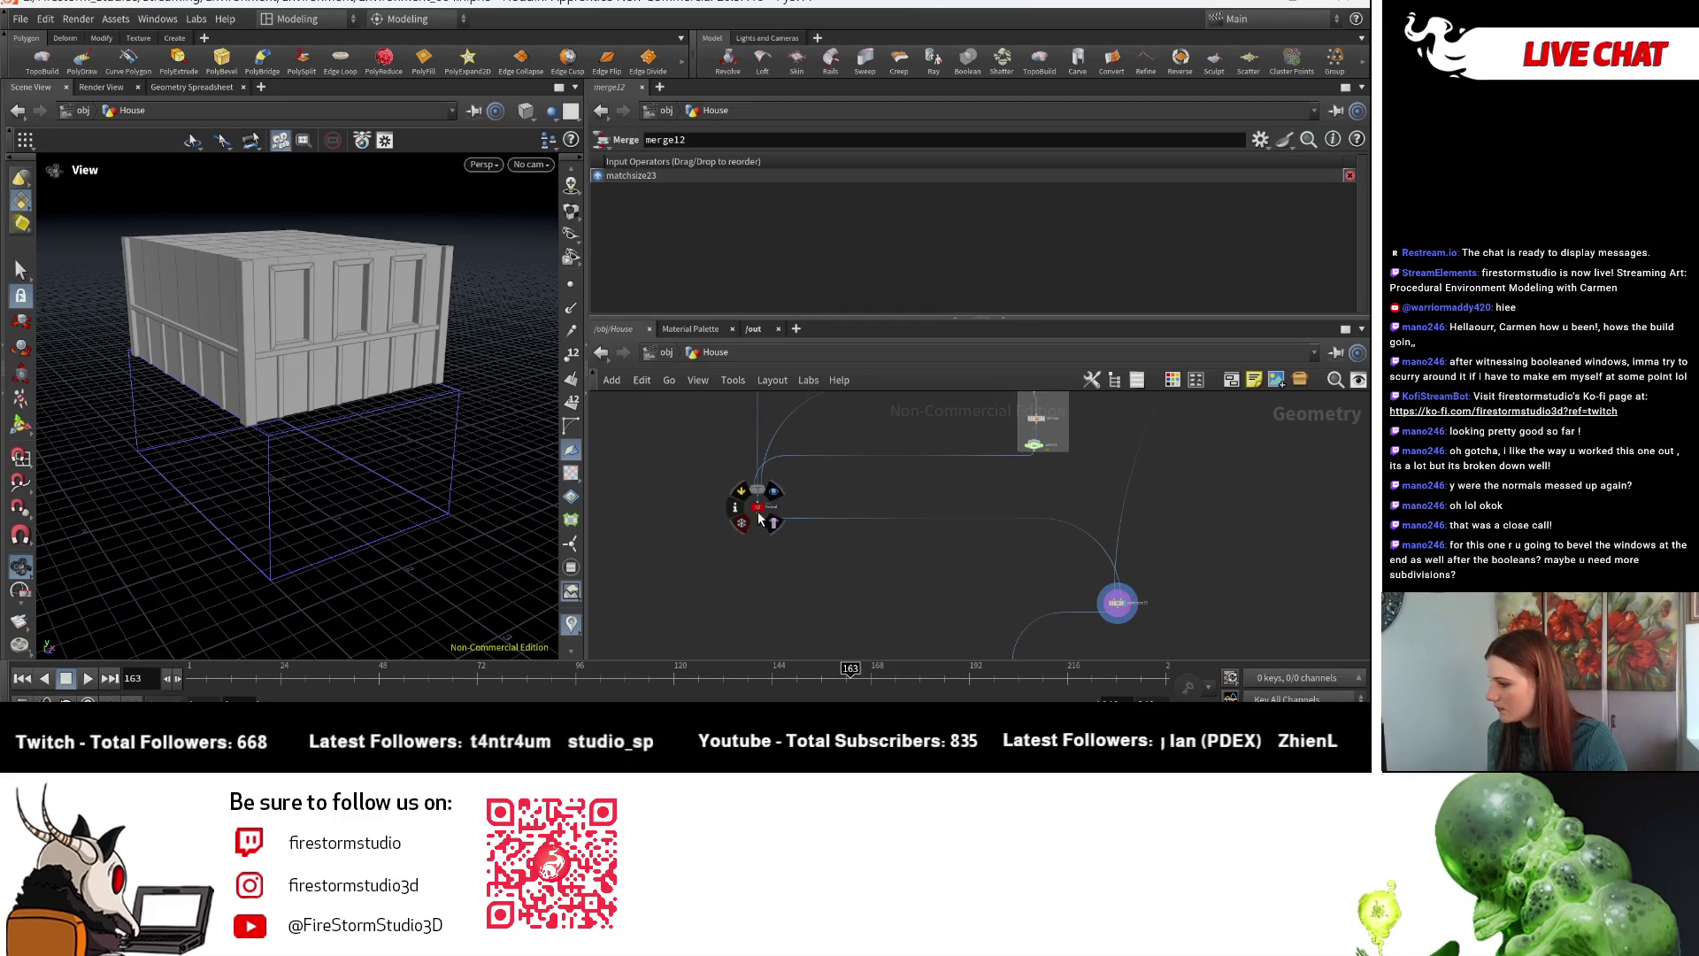
left_click(768, 456)
left_click(857, 557)
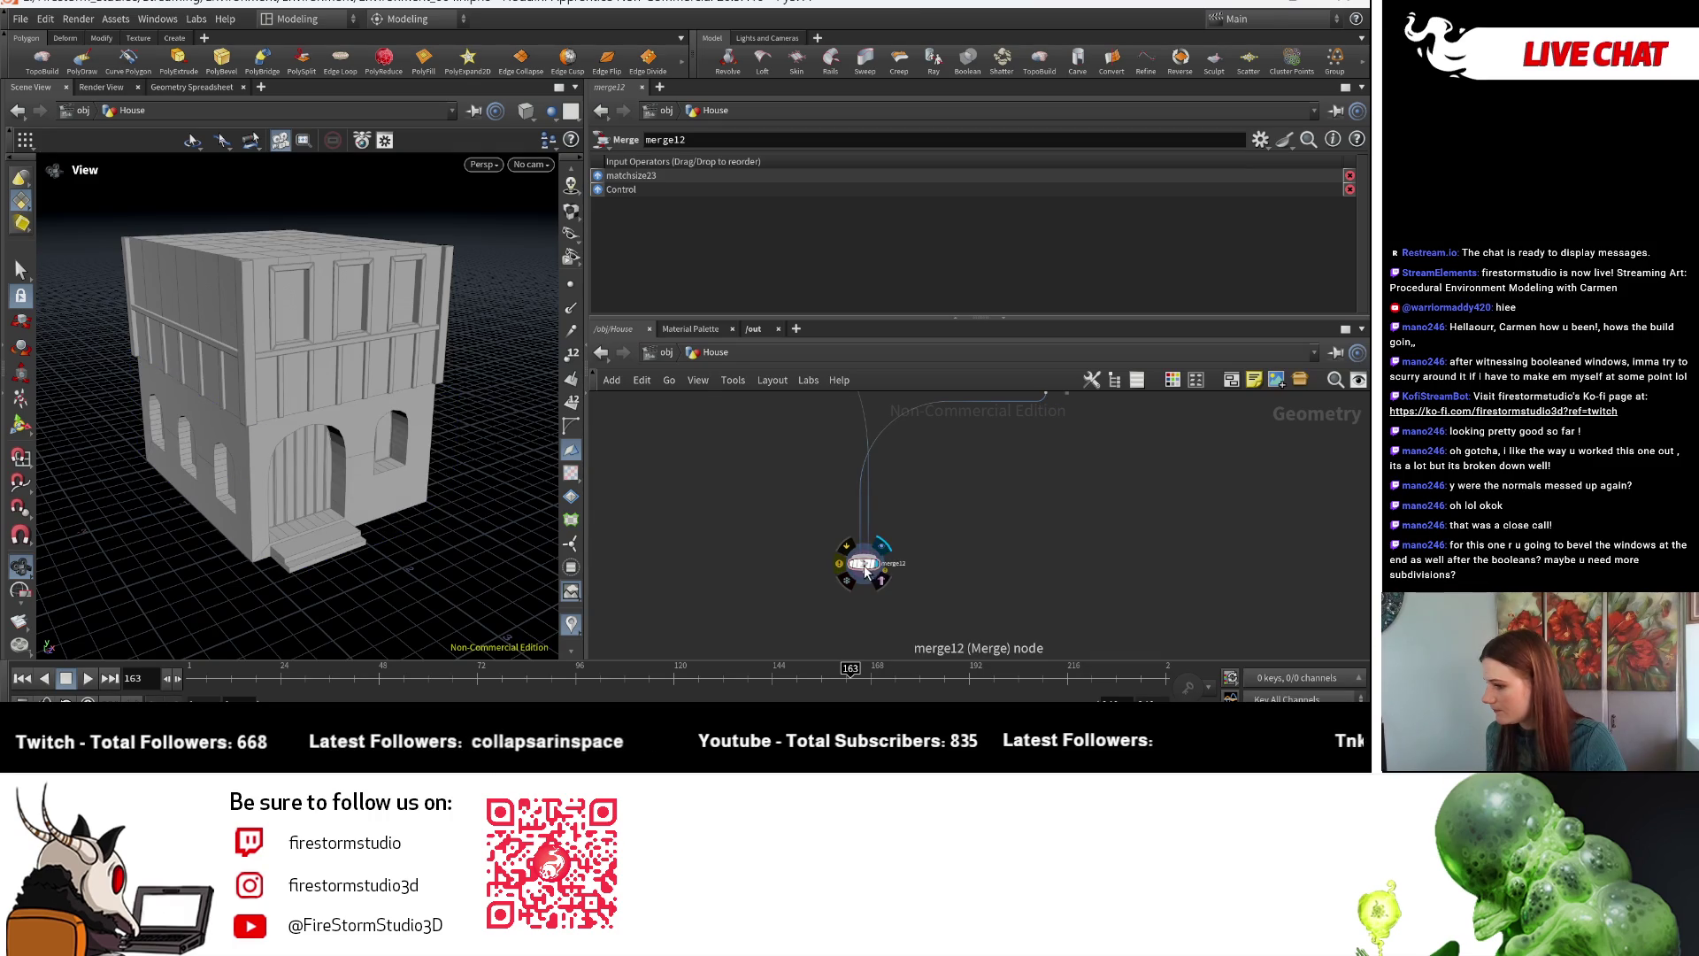
scroll(292, 425, "down", 3)
mouse_move(292, 424)
left_mouse_down()
mouse_move(248, 438)
mouse_move(292, 442)
mouse_move(271, 445)
mouse_move(289, 488)
mouse_move(360, 486)
mouse_move(312, 510)
mouse_move(199, 460)
mouse_move(243, 443)
mouse_move(236, 470)
mouse_move(258, 469)
left_mouse_up()
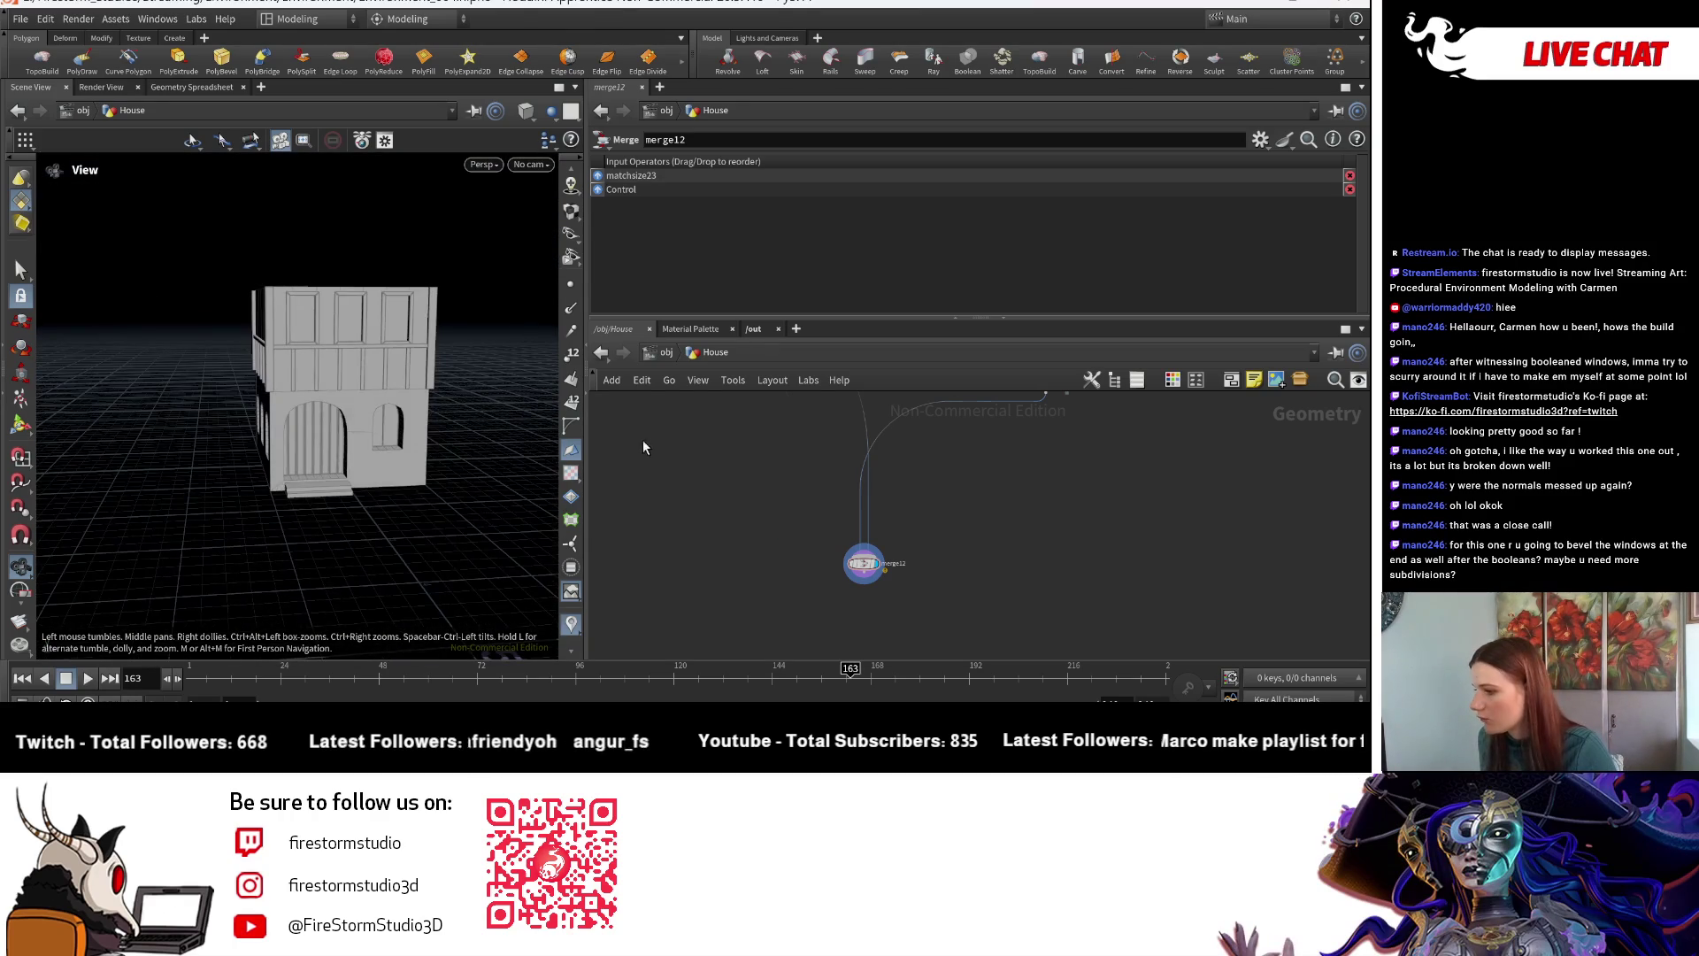
- Orbit over the house roof and pan the network to bring merge12 into view
middle_click_drag(643, 439, 548, 387)
mouse_move(354, 495)
left_mouse_down()
mouse_move(181, 595)
mouse_move(407, 544)
left_mouse_up()
scroll(842, 460, "down", 5)
middle_click_drag(843, 460, 916, 597)
scroll(1170, 488, "up", 3)
mouse_move(800, 523)
middle_mouse_down()
mouse_move(747, 489)
mouse_move(735, 643)
middle_mouse_up()
scroll(952, 405, "down", 3)
mouse_move(952, 405)
middle_mouse_down()
mouse_move(804, 618)
mouse_move(729, 582)
middle_mouse_up()
scroll(833, 598, "up", 5)
mouse_move(836, 628)
middle_mouse_down()
mouse_move(780, 617)
mouse_move(896, 637)
mouse_move(899, 546)
middle_mouse_up()
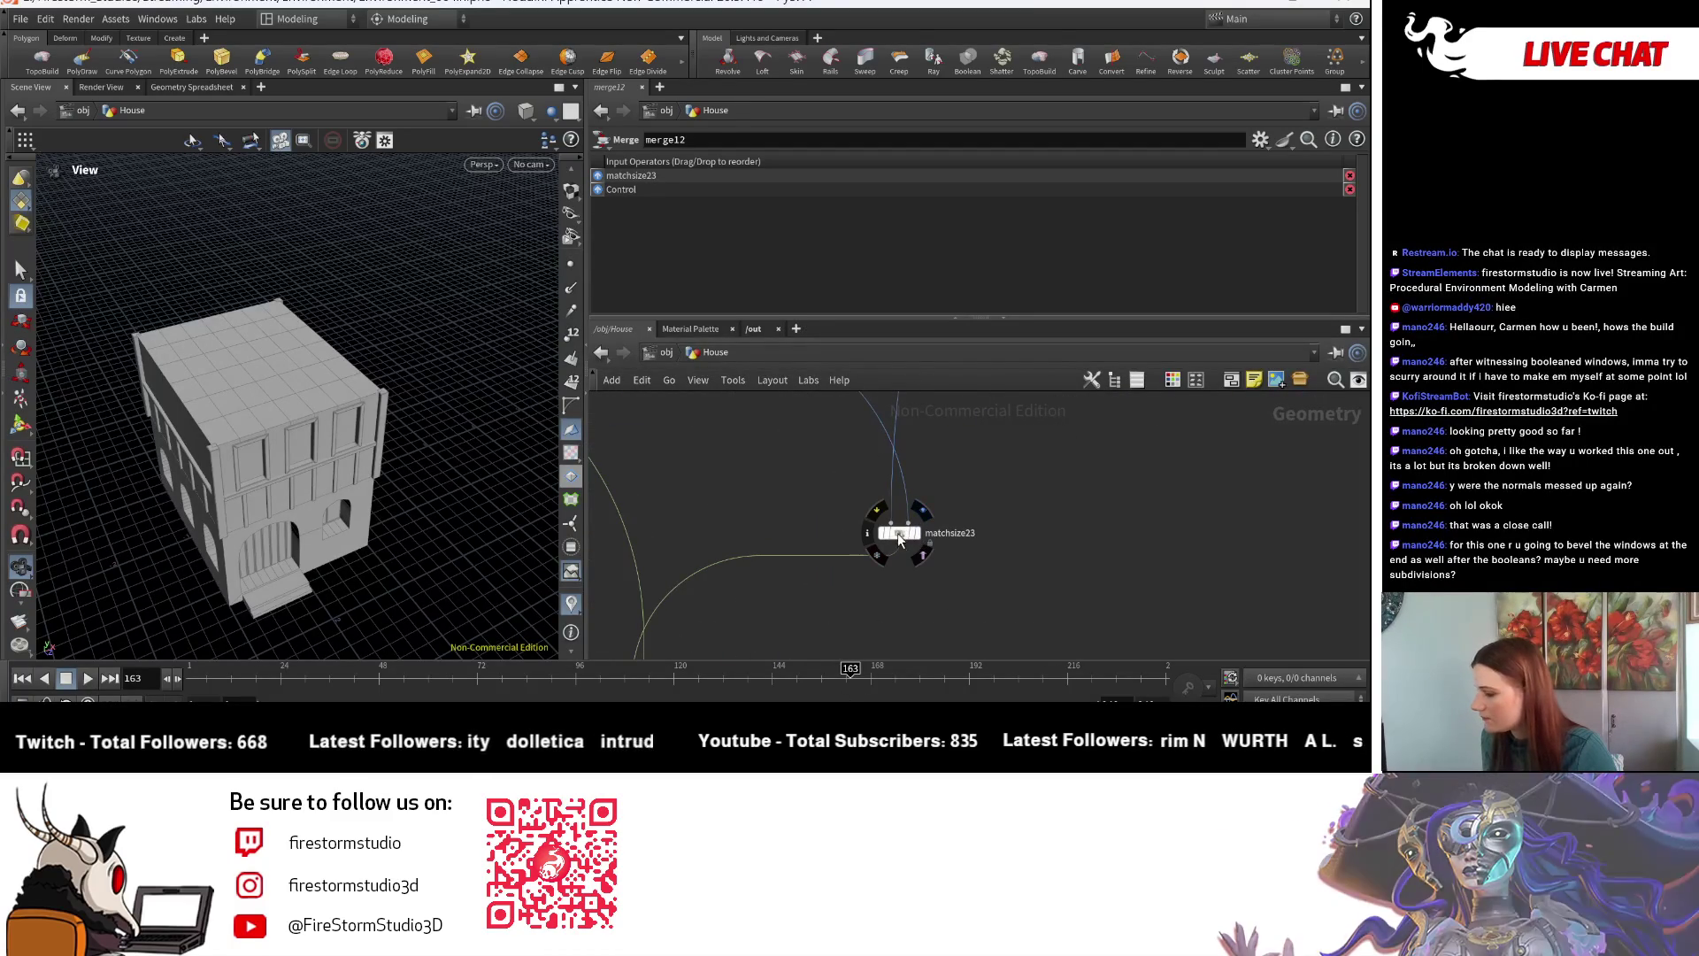
- Select matchsize23 to show its single-storey output and parameters, viewed from lower down
left_click(899, 533)
mouse_move(419, 447)
left_mouse_down()
mouse_move(390, 395)
mouse_move(448, 543)
mouse_move(421, 558)
mouse_move(132, 527)
mouse_move(247, 531)
mouse_move(398, 387)
mouse_move(390, 470)
mouse_move(443, 496)
left_mouse_up()
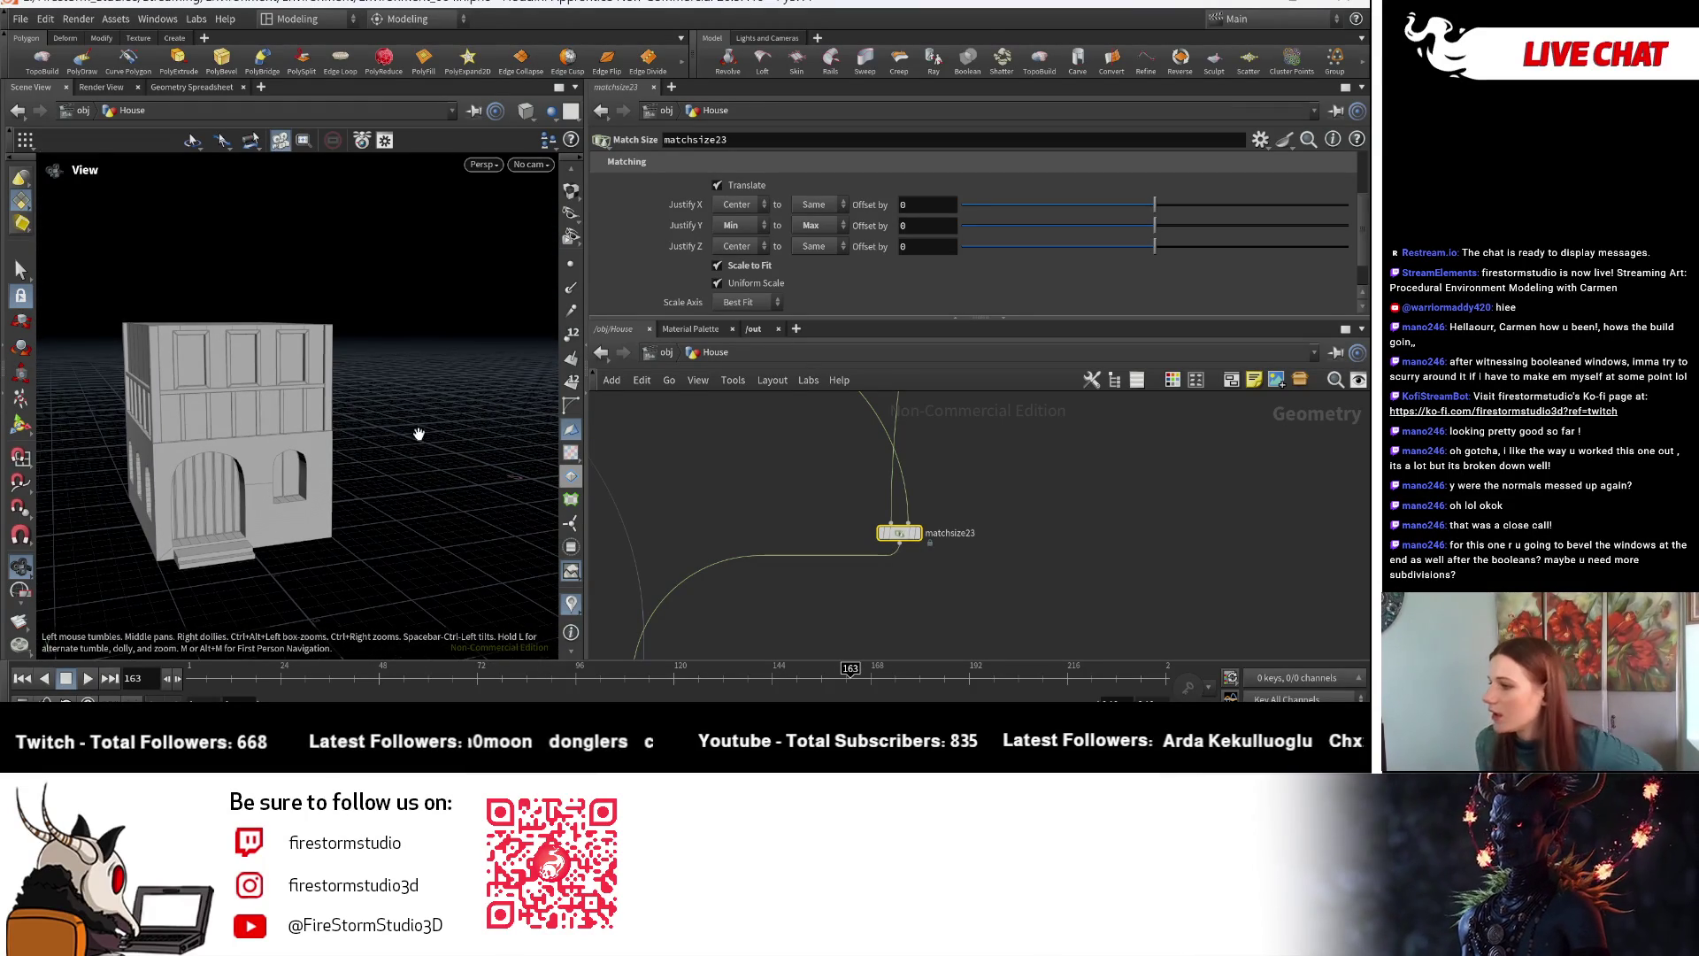
left_click(526, 110)
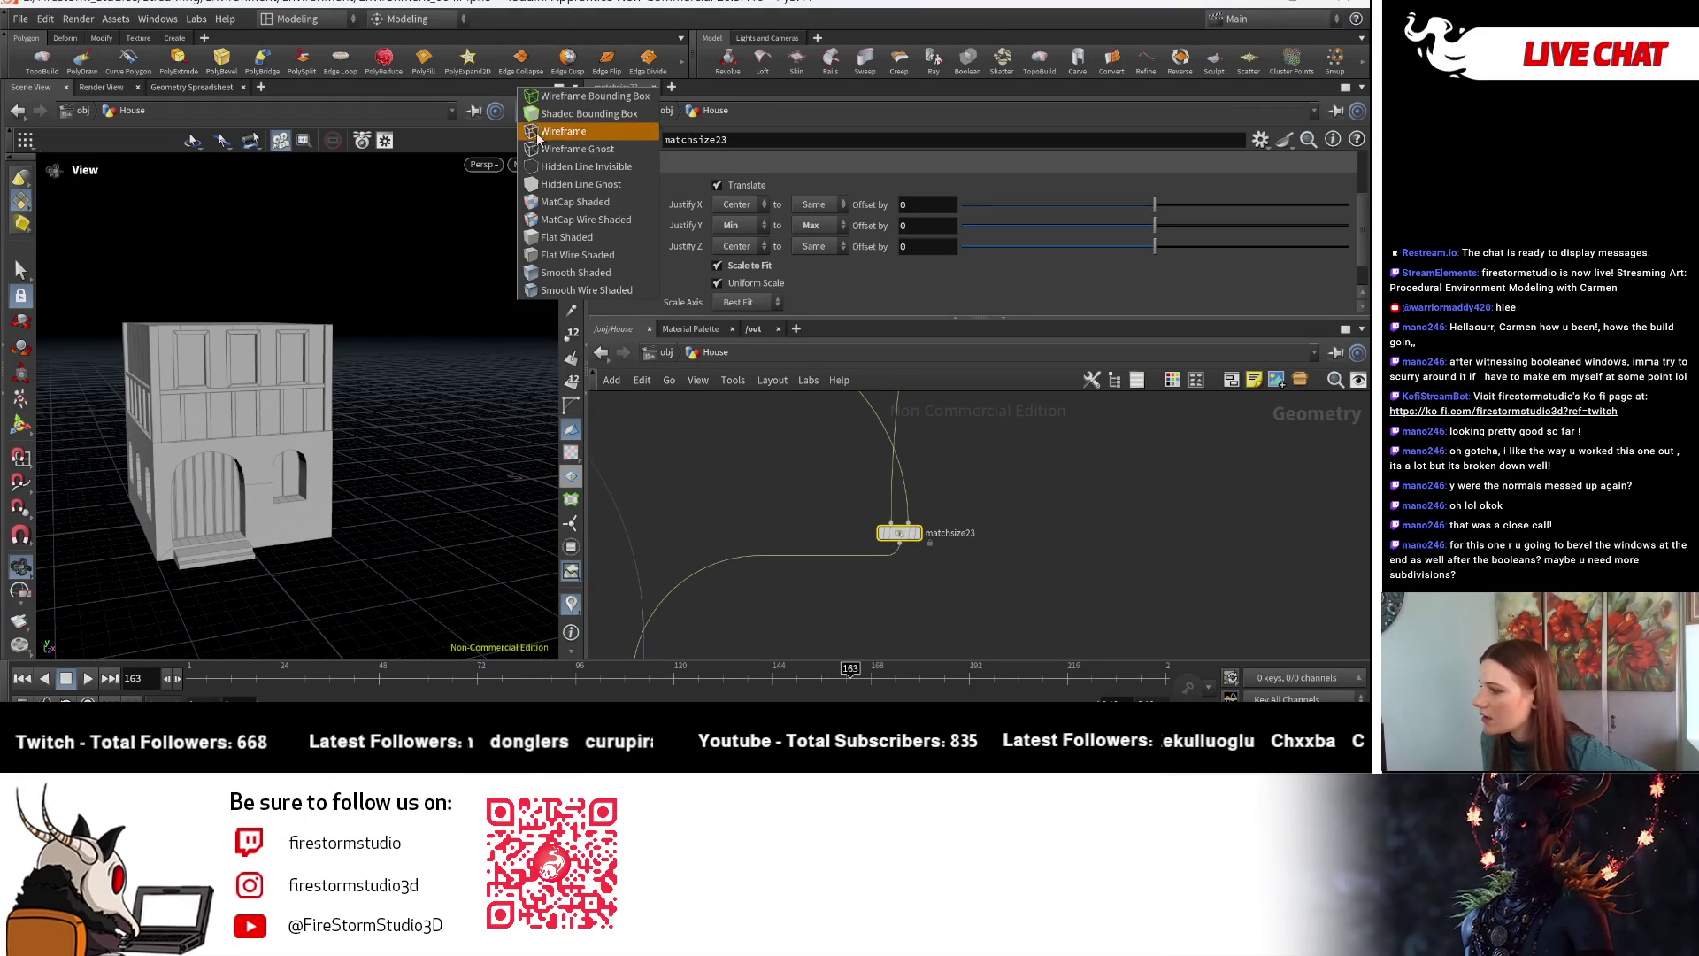
- Switch the viewport to Flat Shaded and orbit to a frontal view of the house
left_click(569, 241)
mouse_move(425, 398)
left_mouse_down()
mouse_move(377, 507)
mouse_move(265, 500)
mouse_move(390, 455)
mouse_move(436, 474)
mouse_move(342, 539)
mouse_move(302, 469)
mouse_move(399, 466)
mouse_move(168, 497)
mouse_move(278, 467)
left_mouse_up()
scroll(305, 473, "down", 5)
scroll(301, 478, "up", 3)
scroll(278, 468, "down", 3)
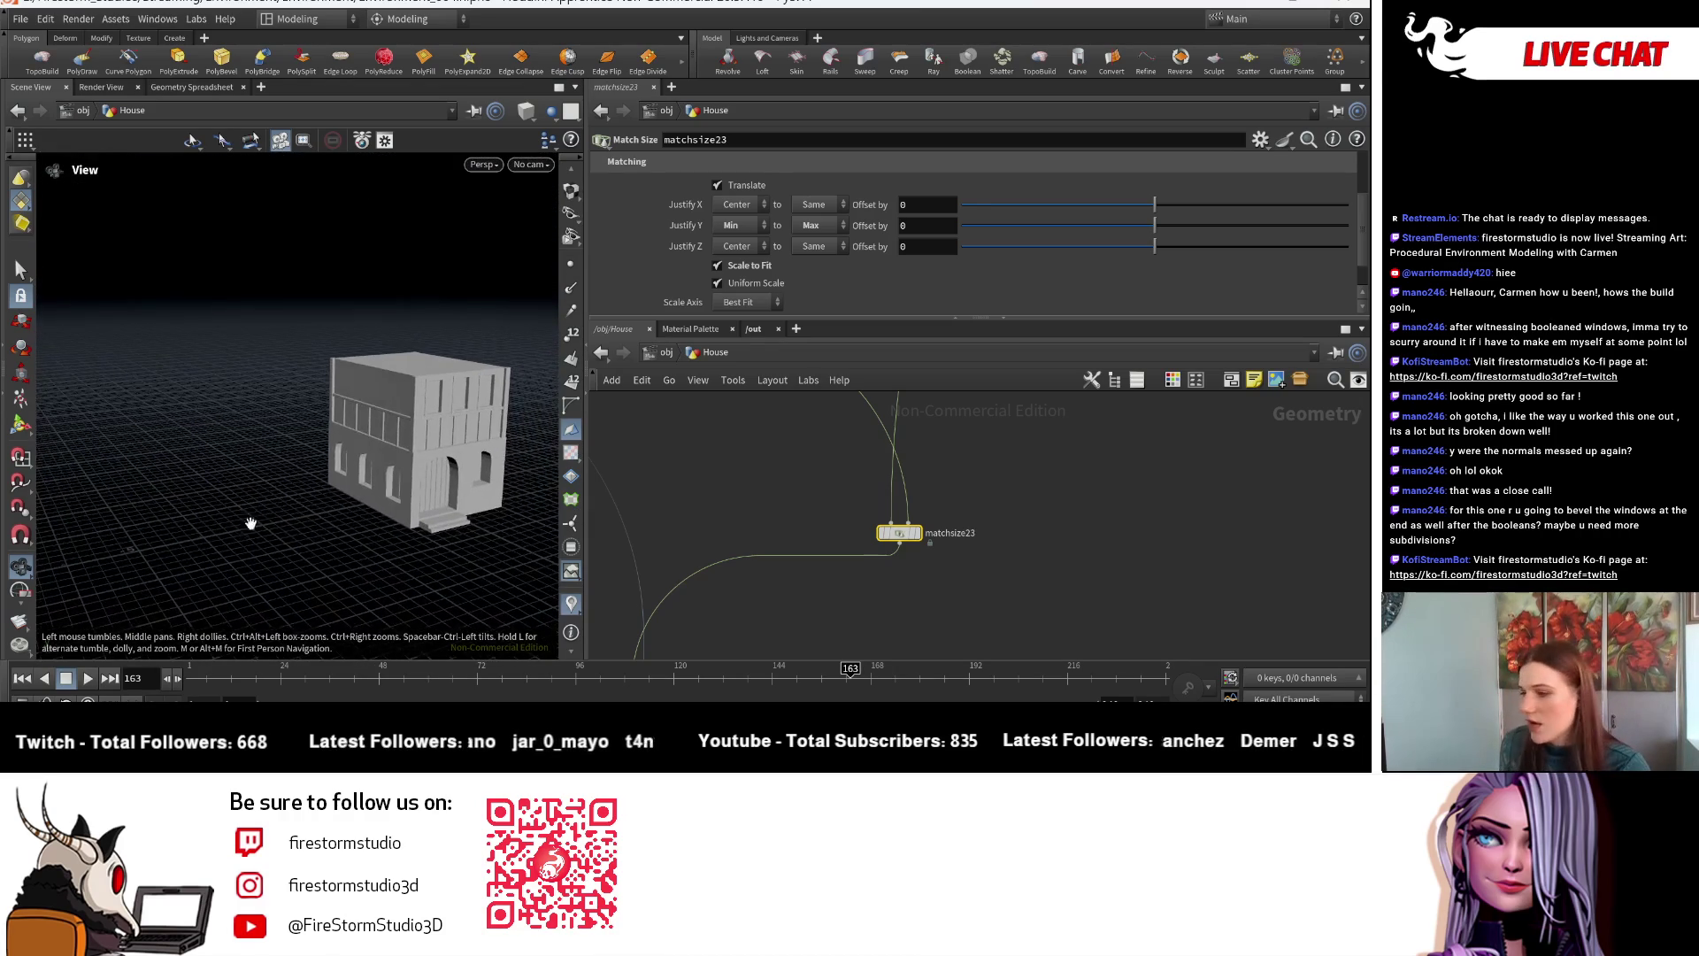
- Zoom in on the house facade and orbit to inspect its top and right side
mouse_move(289, 499)
left_mouse_down()
mouse_move(354, 482)
mouse_move(186, 462)
mouse_move(409, 448)
mouse_move(209, 372)
left_mouse_up()
scroll(368, 482, "up", 3)
scroll(287, 354, "up", 3)
scroll(288, 354, "down", 3)
scroll(346, 434, "down", 2)
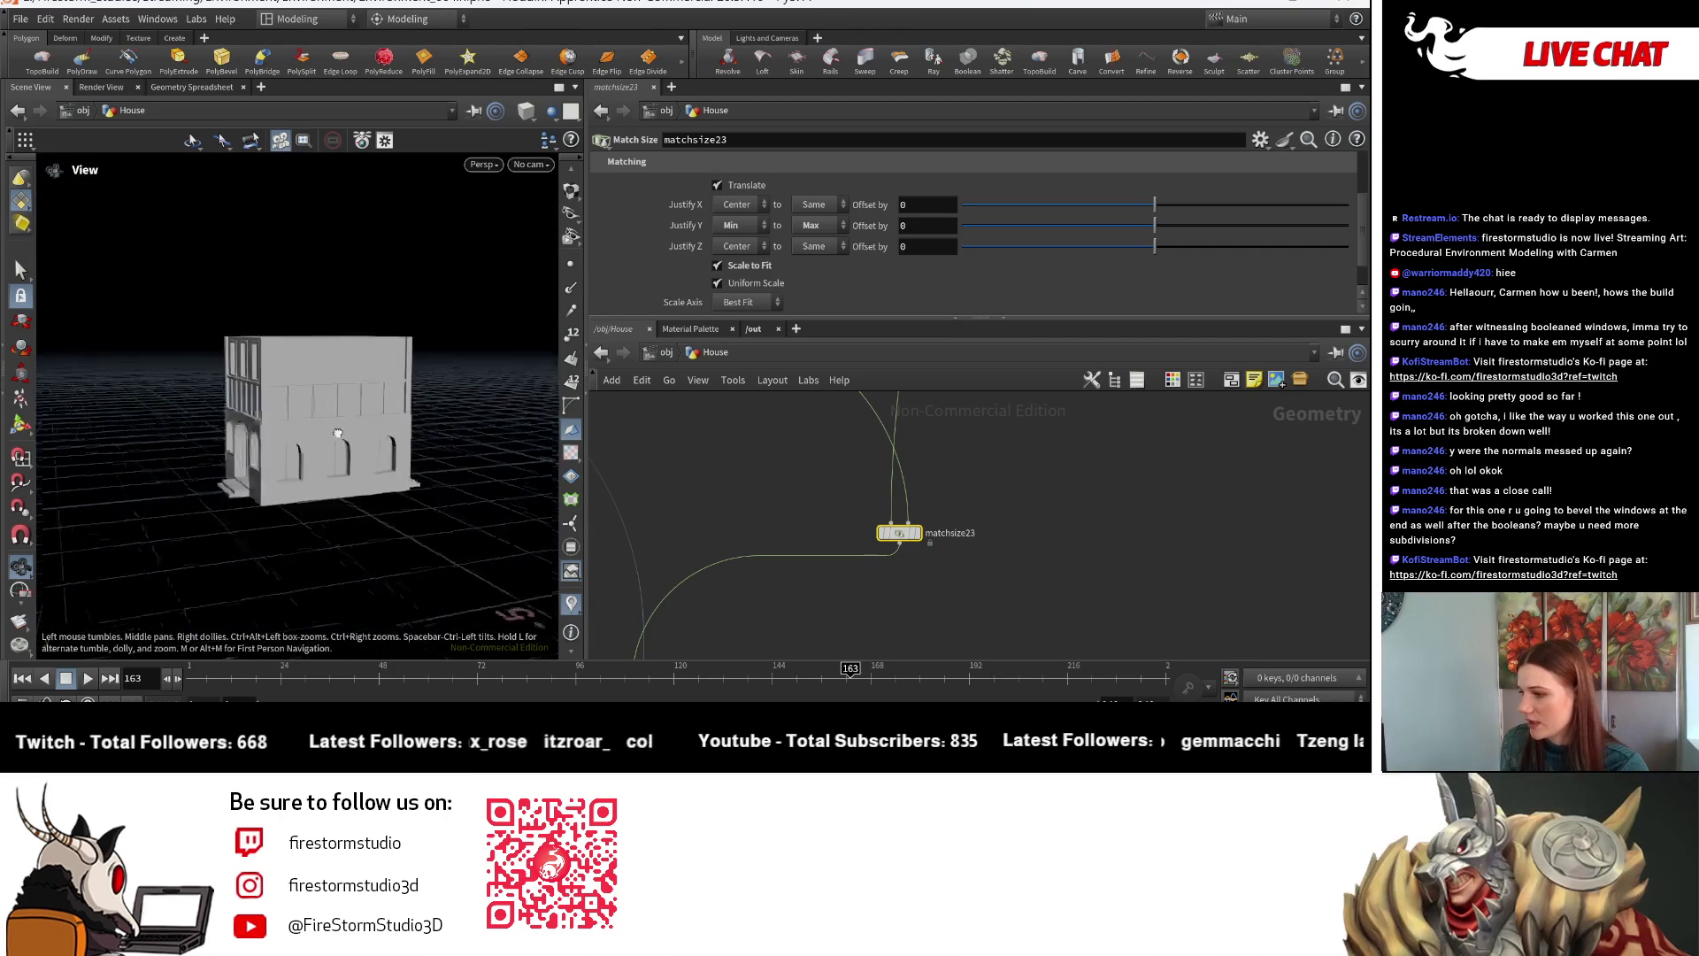
mouse_move(337, 478)
left_mouse_down()
mouse_move(353, 501)
mouse_move(277, 495)
left_mouse_up()
scroll(401, 390, "up", 5)
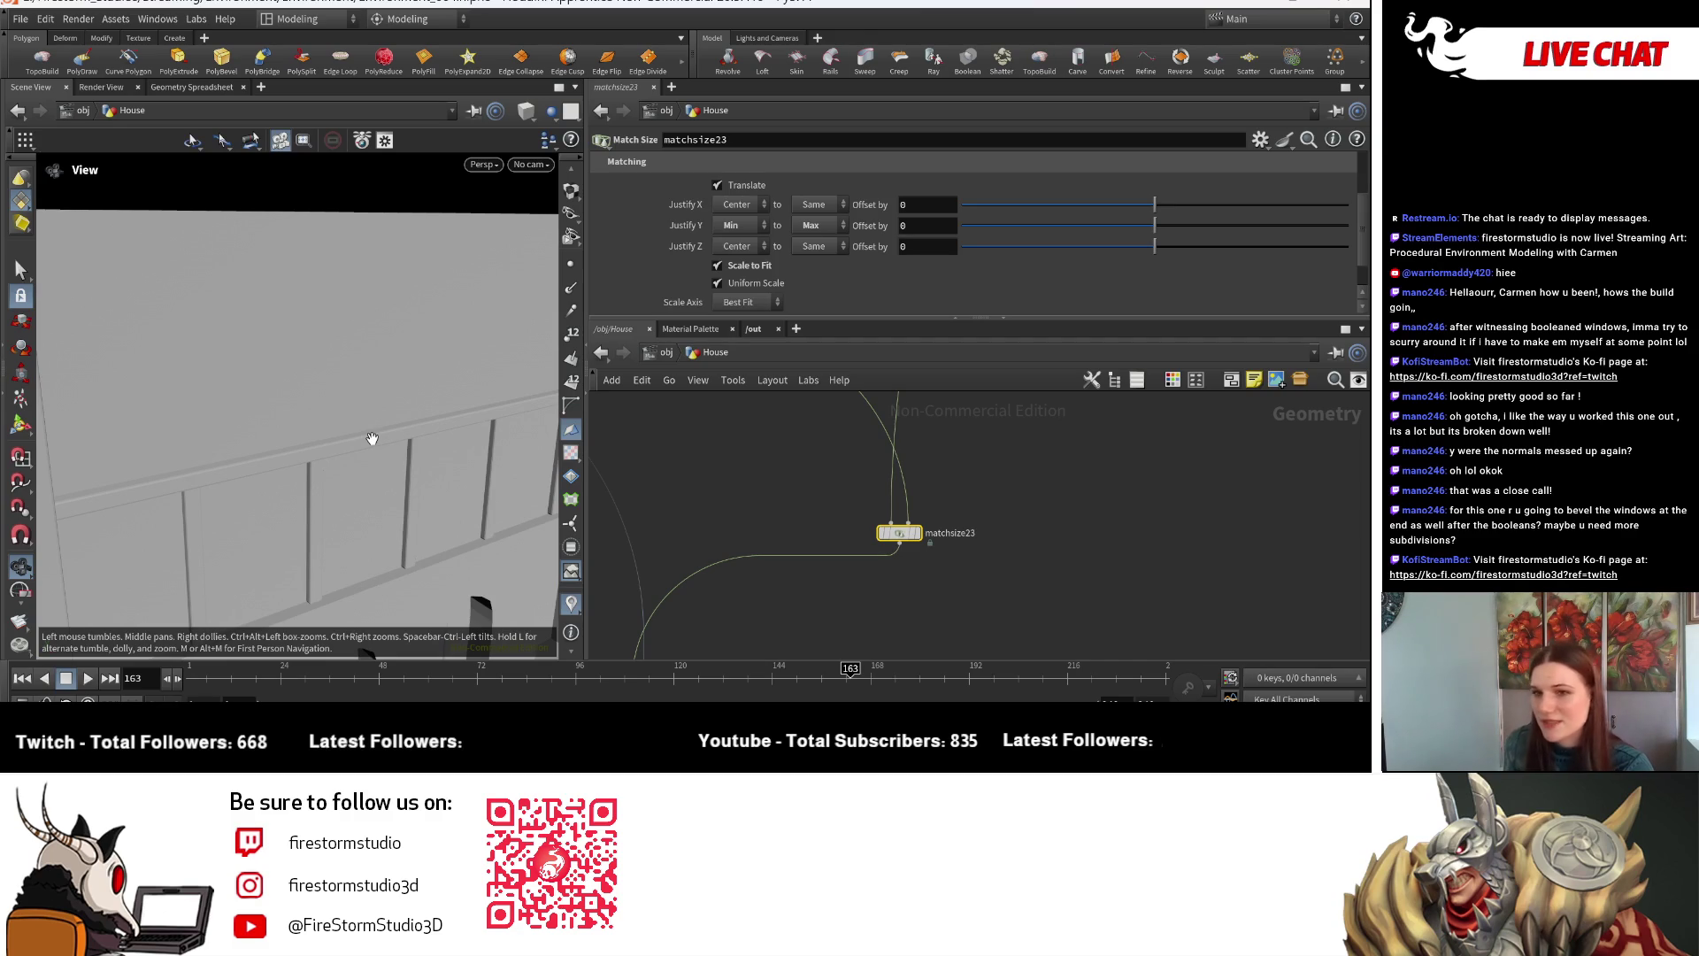
scroll(346, 442, "down", 5)
- Orbit to the front and left side, ending on a raised front view
left_click_drag(228, 407, 342, 349)
scroll(402, 407, "up", 4)
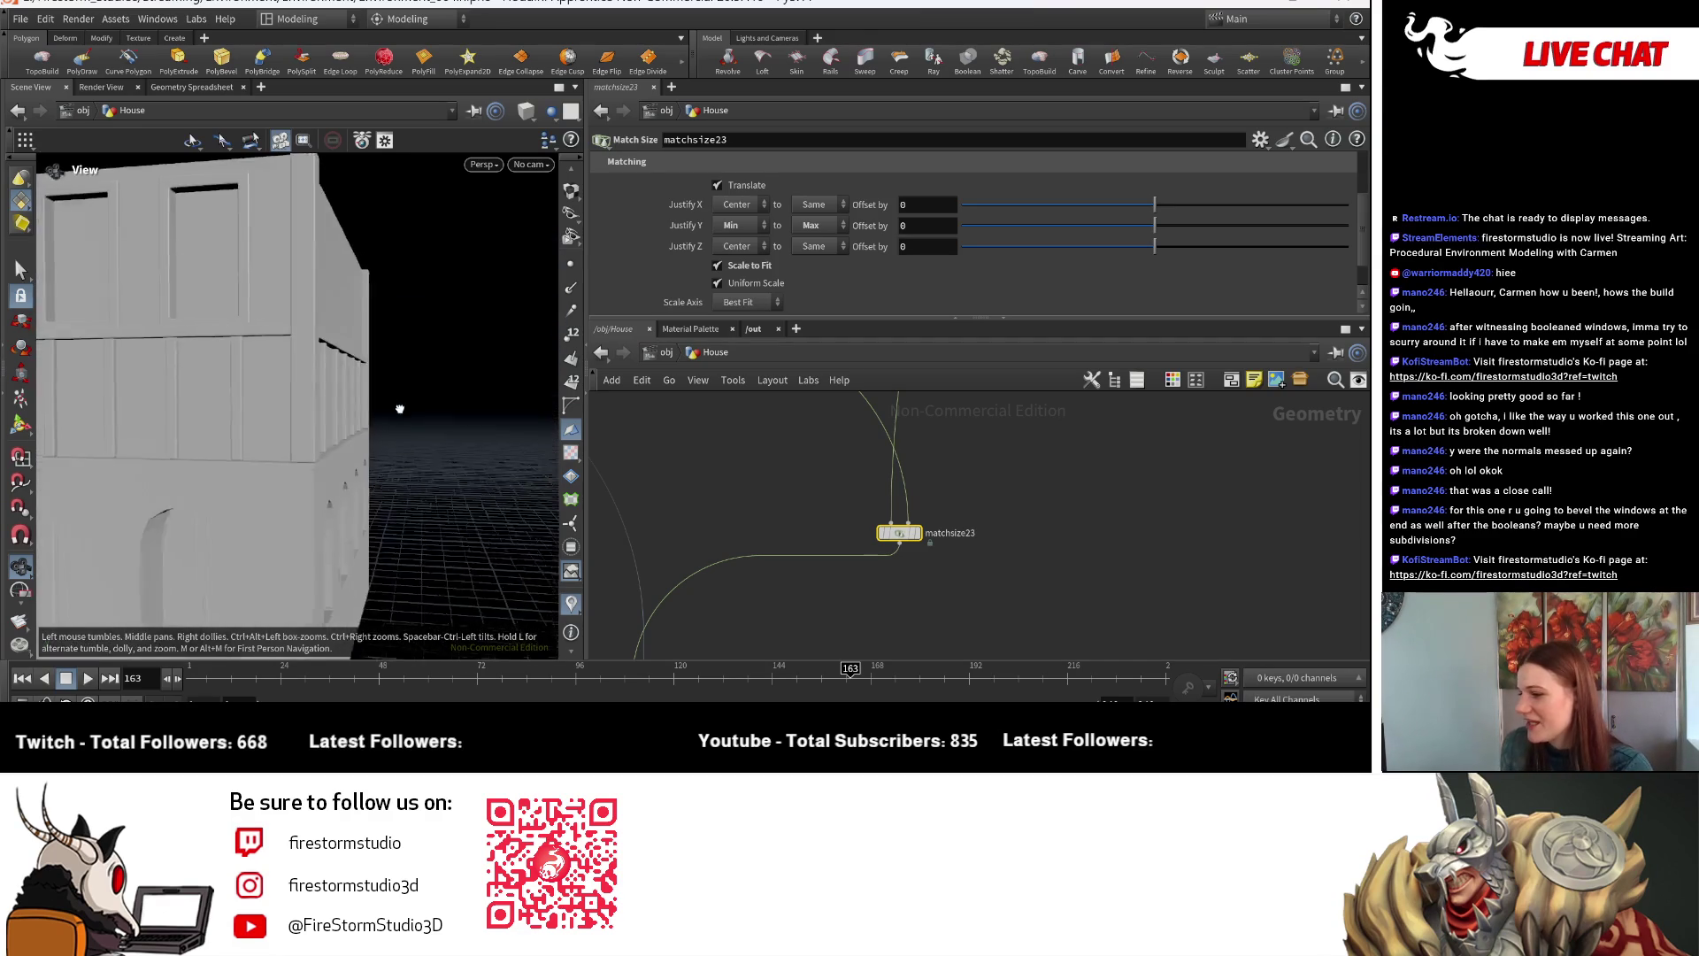
scroll(206, 421, "down", 4)
mouse_move(206, 420)
left_mouse_down()
mouse_move(221, 354)
mouse_move(228, 459)
left_mouse_up()
scroll(228, 459, "down", 4)
left_click_drag(156, 501, 168, 488)
scroll(318, 360, "up", 3)
mouse_move(319, 360)
left_mouse_down()
mouse_move(304, 481)
mouse_move(228, 474)
mouse_move(178, 425)
mouse_move(255, 476)
mouse_move(183, 487)
mouse_move(281, 396)
mouse_move(140, 383)
mouse_move(209, 410)
mouse_move(266, 405)
left_mouse_up()
scroll(272, 490, "down", 4)
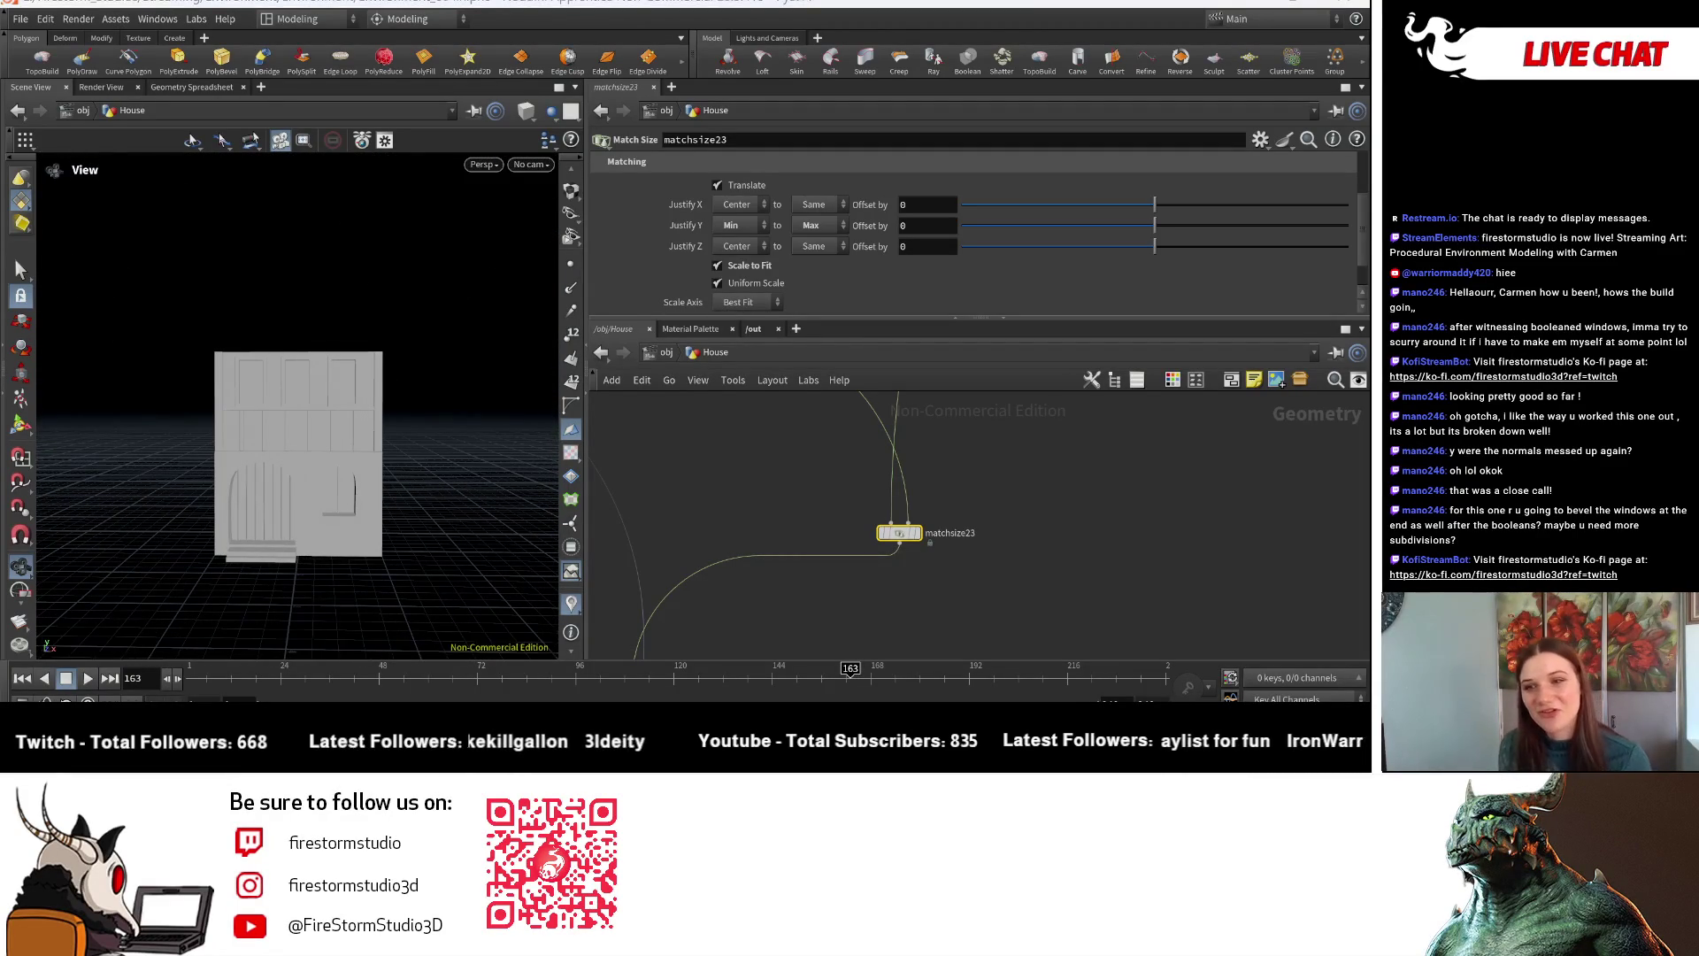